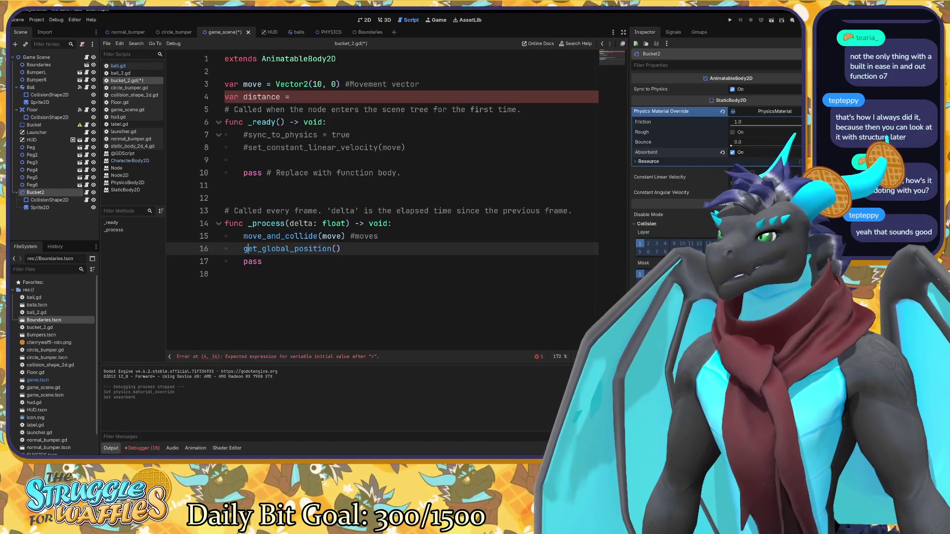
Write 'var bucket_pos =' on line 16 of bucket_2.gd's process function.
{"action": "key", "text": "Home"}
{"action": "type", "text": "bucket_"}
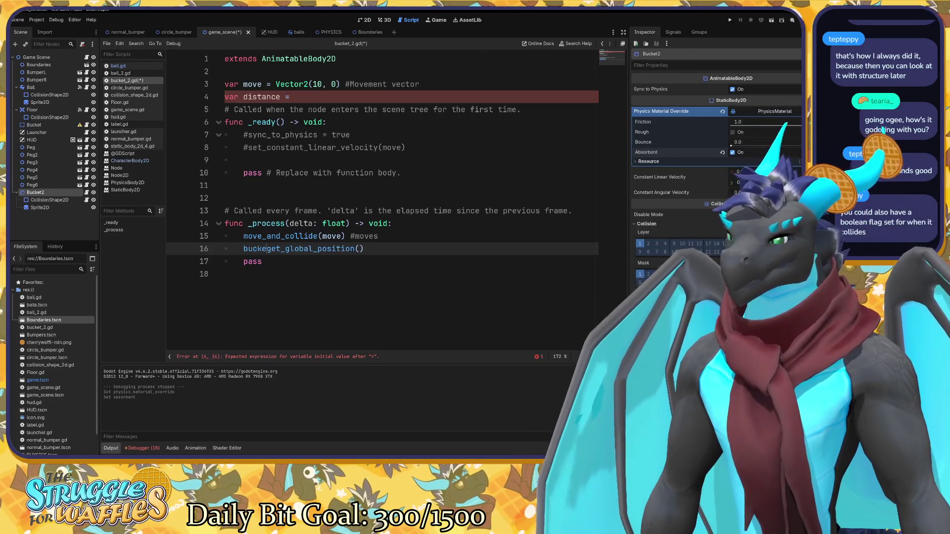
{"action": "key", "text": "BackSpace"}
{"action": "type", "text": "pos"}
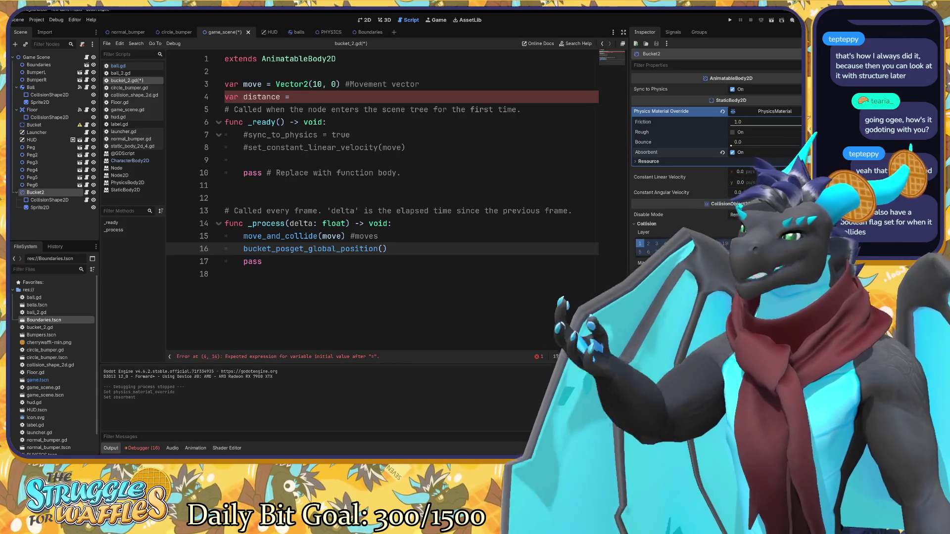
{"action": "left_click", "coordinate": [244, 236]}
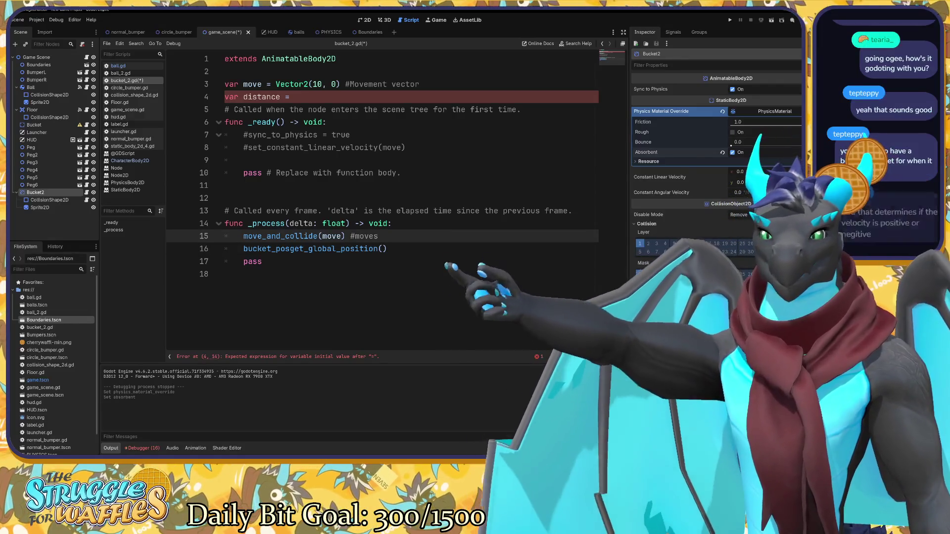
{"action": "left_click", "coordinate": [243, 249]}
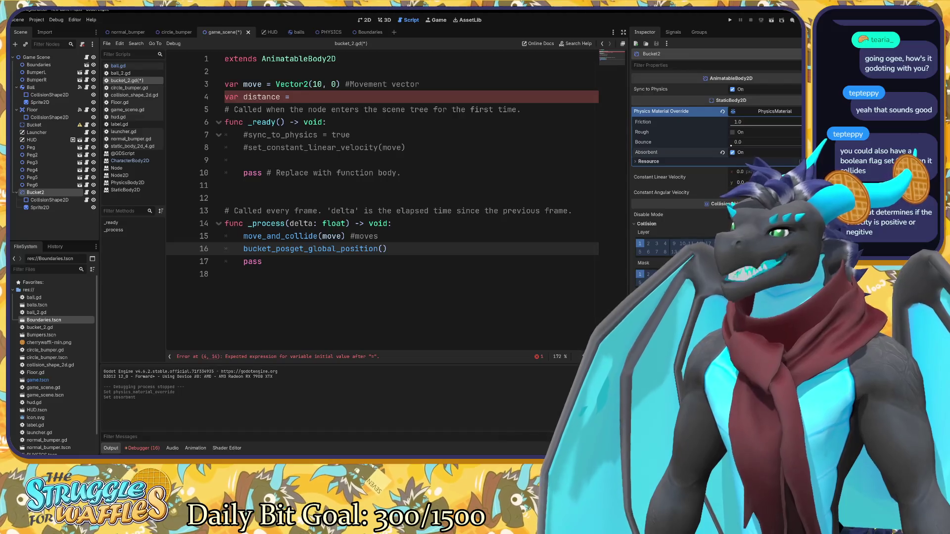
{"action": "type", "text": "var"}
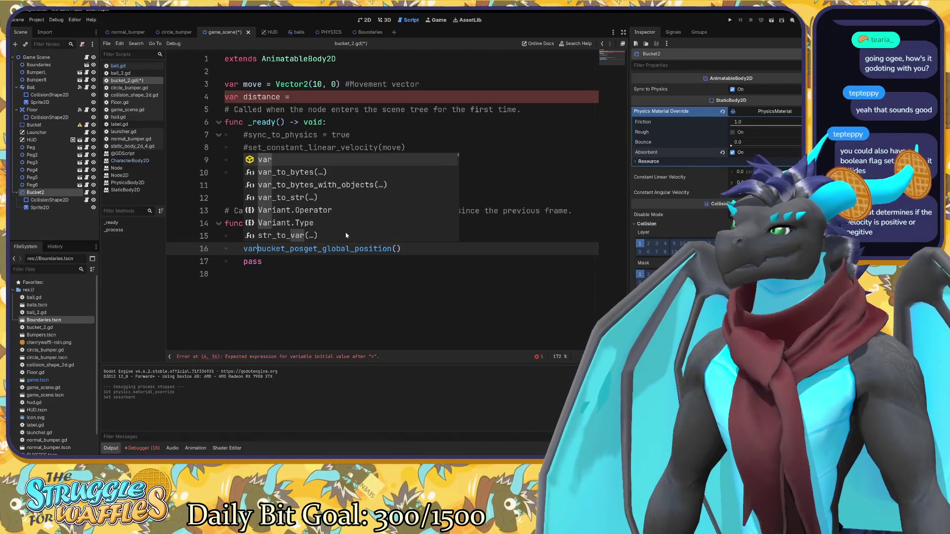
{"action": "type", "text": " ="}
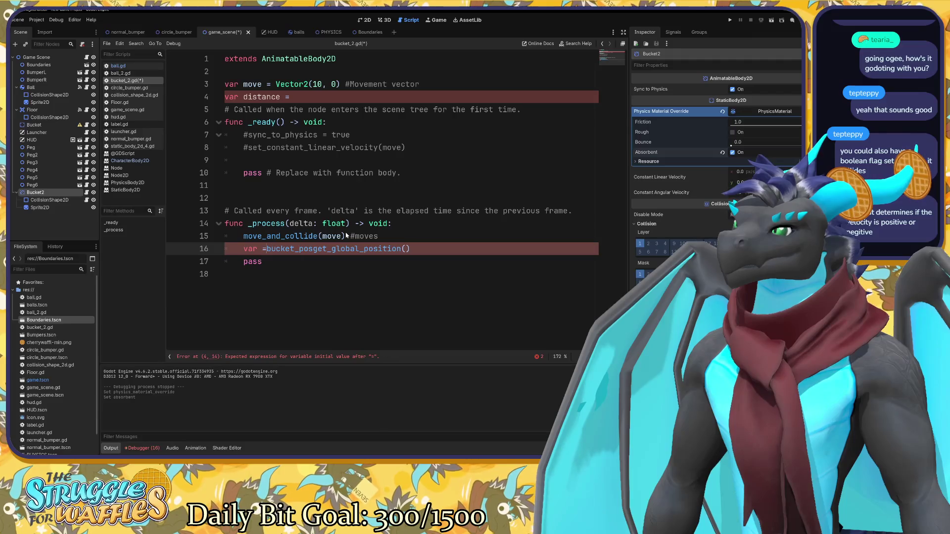
{"action": "key", "text": "BackSpace"}
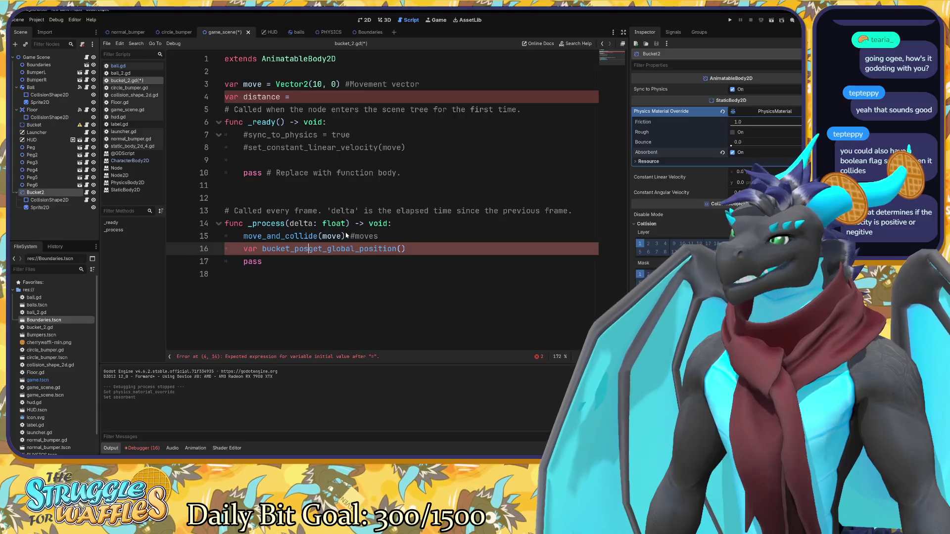
{"action": "type", "text": "="}
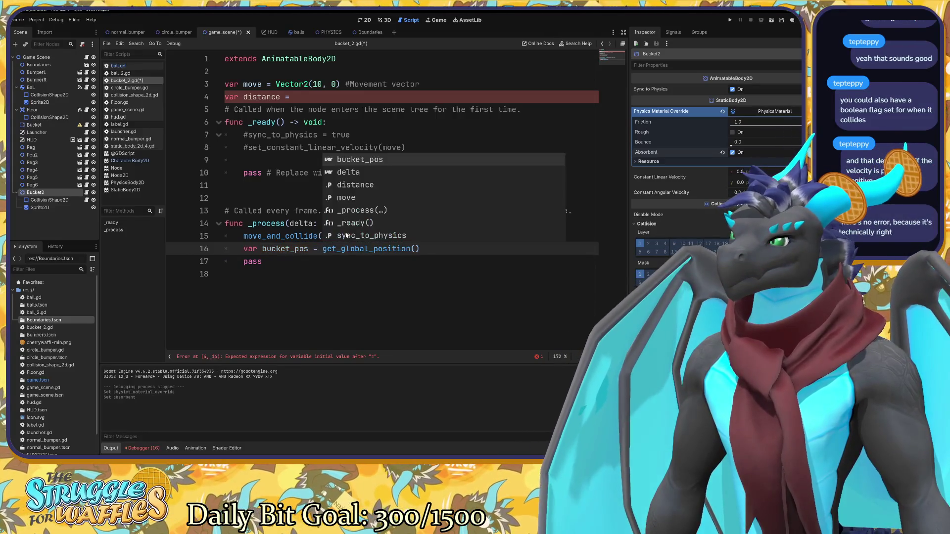
{"action": "left_click", "coordinate": [294, 97]}
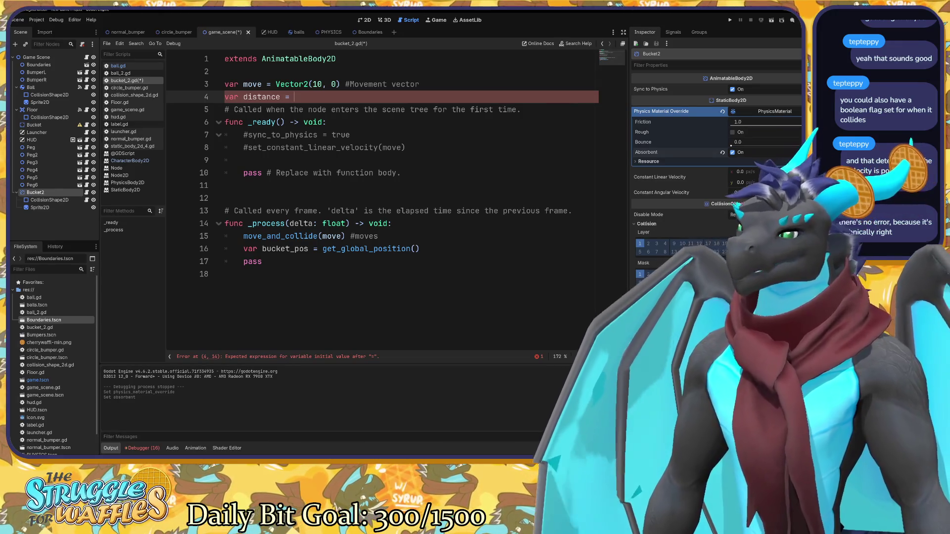
Delete the unfinished 'var distance =' declaration on line 4.
{"action": "key", "text": "shift+Left"}
{"action": "key", "text": "shift+Left"}
{"action": "key", "text": "shift+Left"}
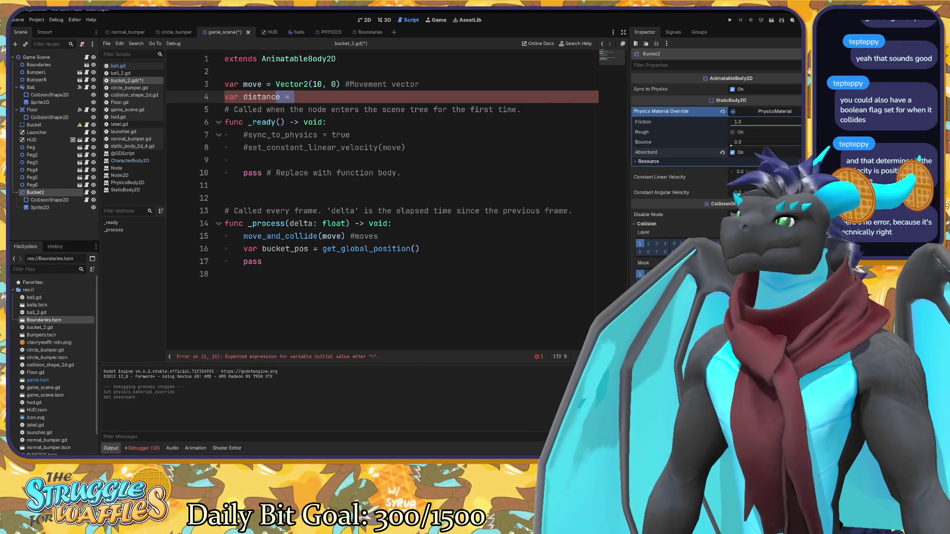
{"action": "key", "text": "shift+Left"}
{"action": "key", "text": "BackSpace"}
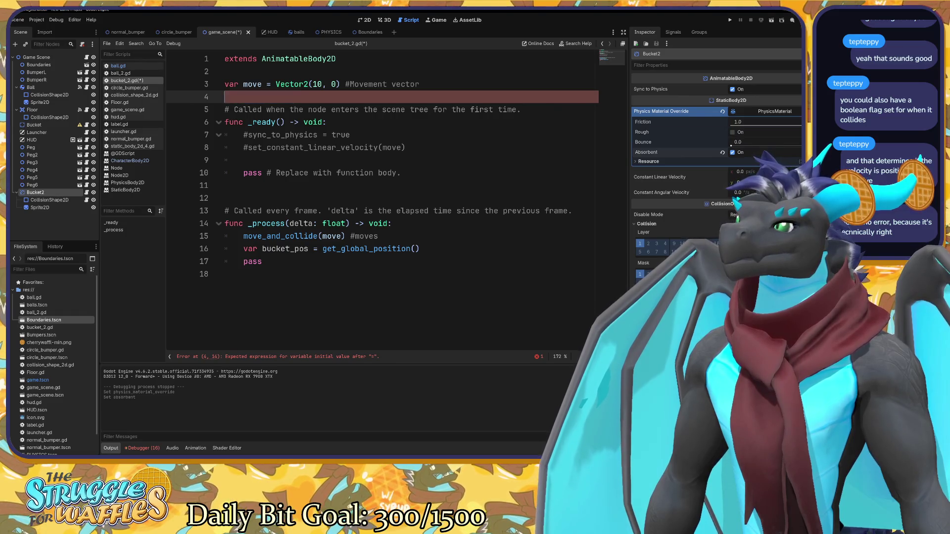
Below the bucket_pos assignment, begin a new line reading 'if bucket_pos.x'.
{"action": "key", "text": "Down"}
{"action": "key", "text": "Down"}
{"action": "key", "text": "Down"}
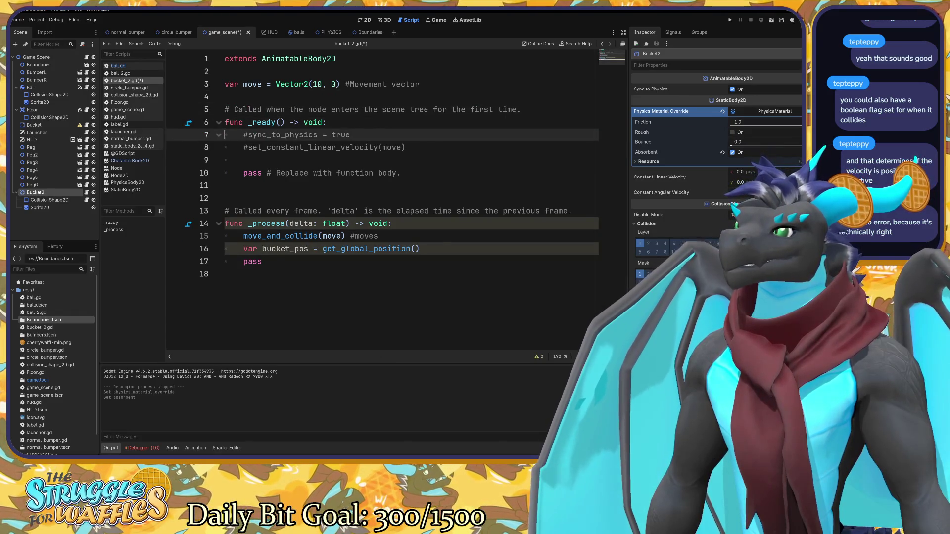
{"action": "key", "text": "Down"}
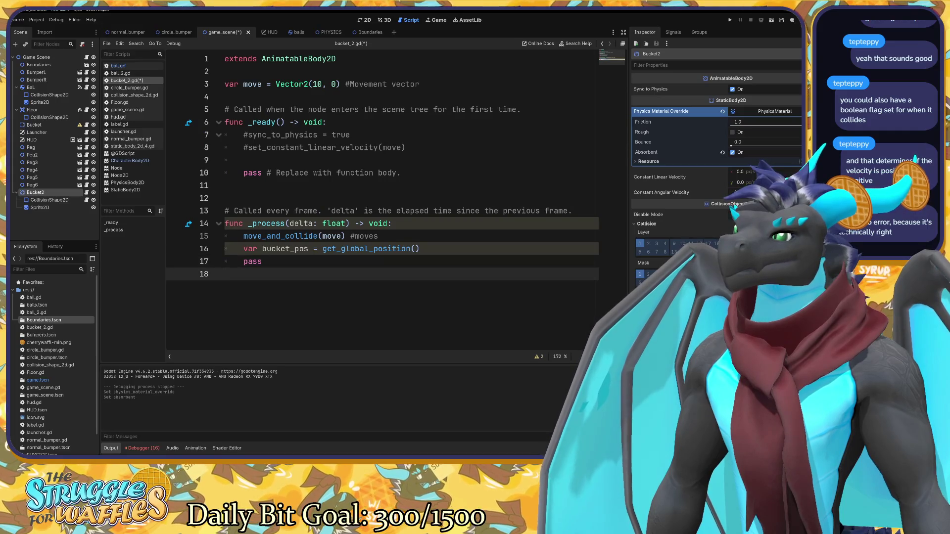
{"action": "key", "text": "Up"}
{"action": "key", "text": "Up"}
{"action": "key", "text": "End"}
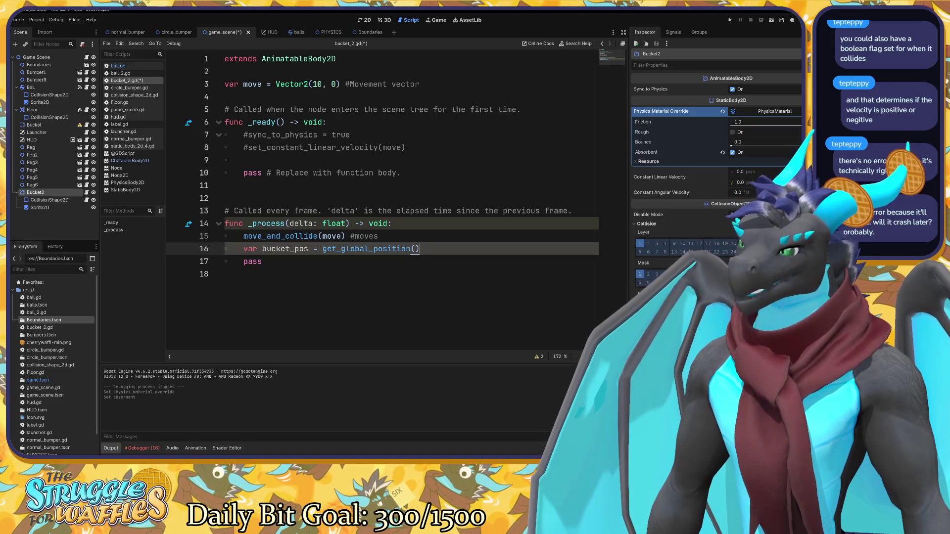
{"action": "key", "text": "Return"}
{"action": "type", "text": "if "}
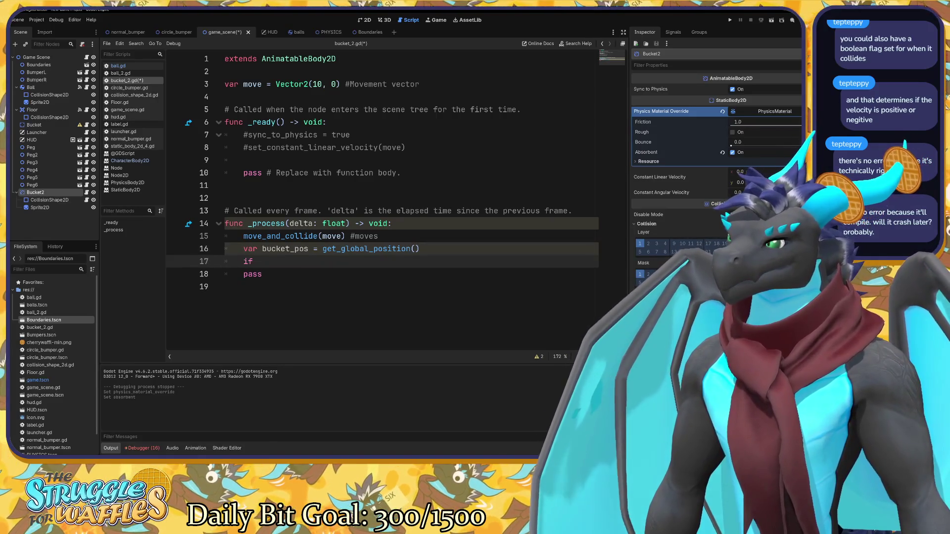
{"action": "type", "text": "bucket"}
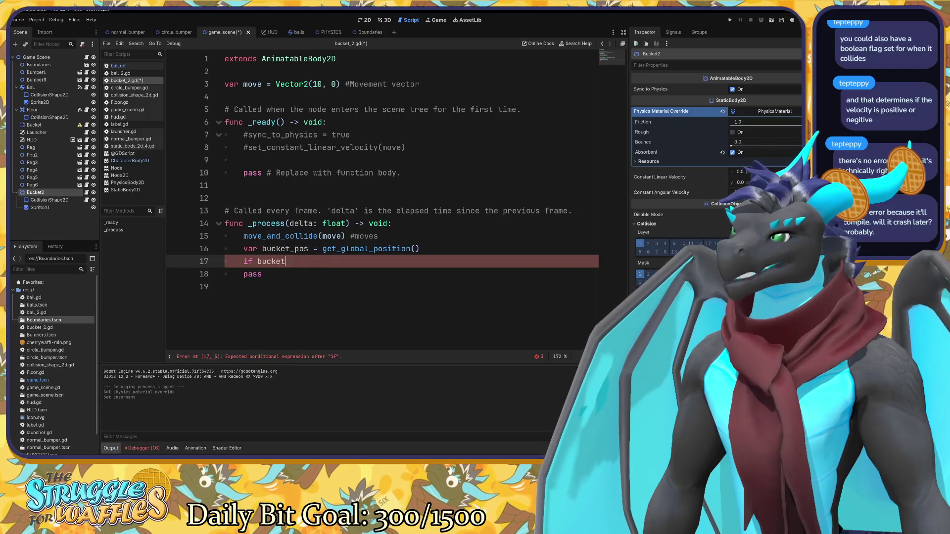
{"action": "type", "text": "_pos"}
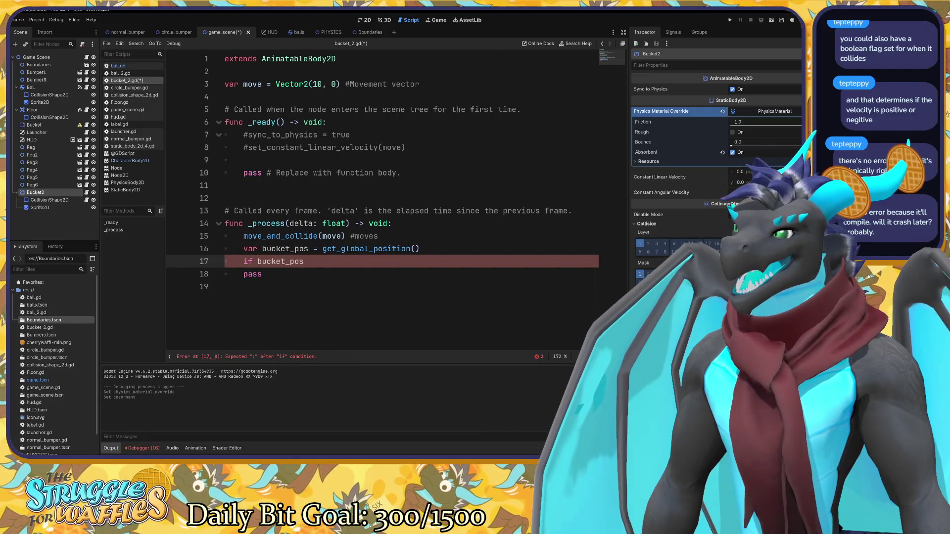
{"action": "type", "text": ".x"}
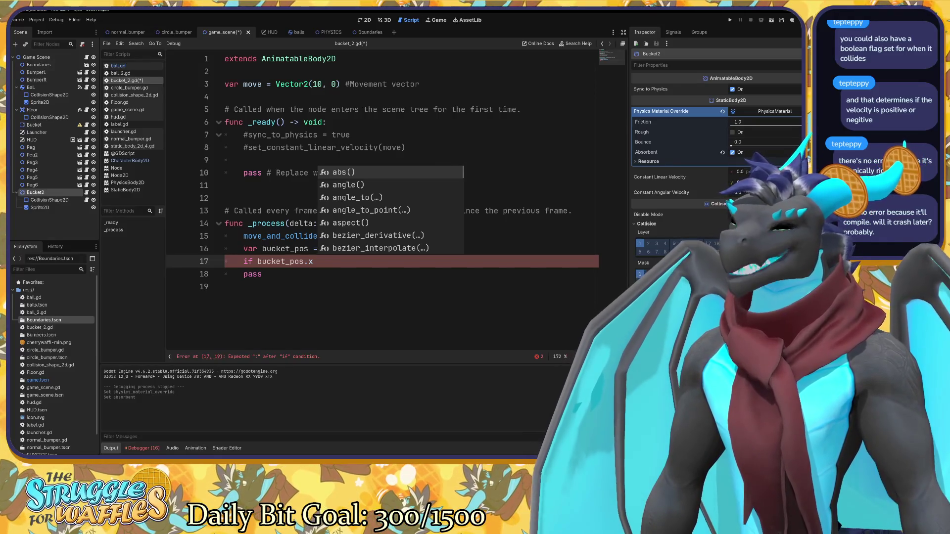
Complete the condition as 'if bucket_pos.x < 200 or bucket_pos.x > 1800'.
{"action": "type", "text": "<"}
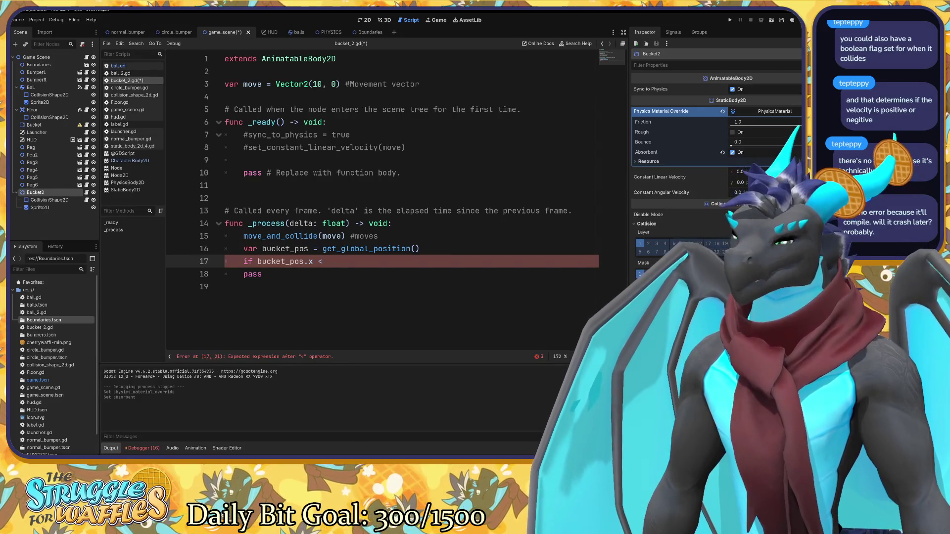
{"action": "type", "text": " 200"}
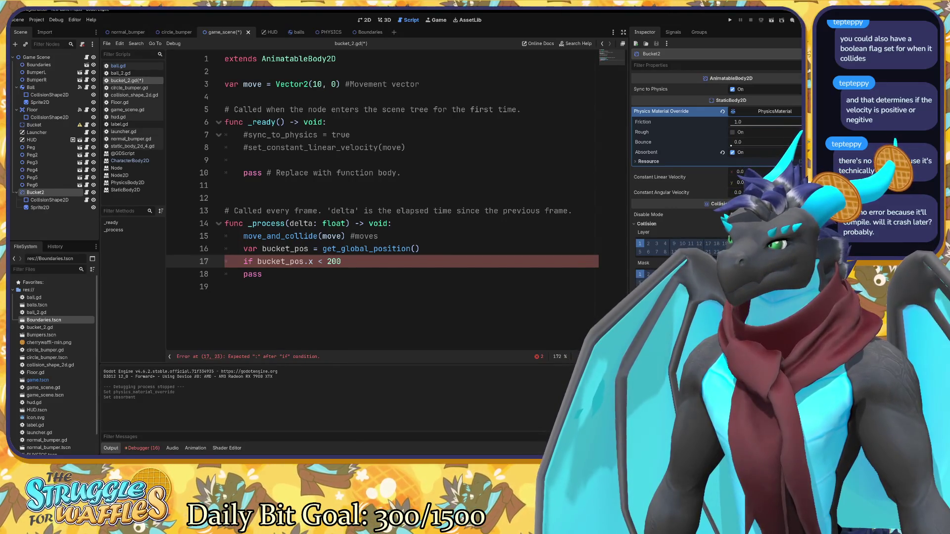
{"action": "type", "text": " or"}
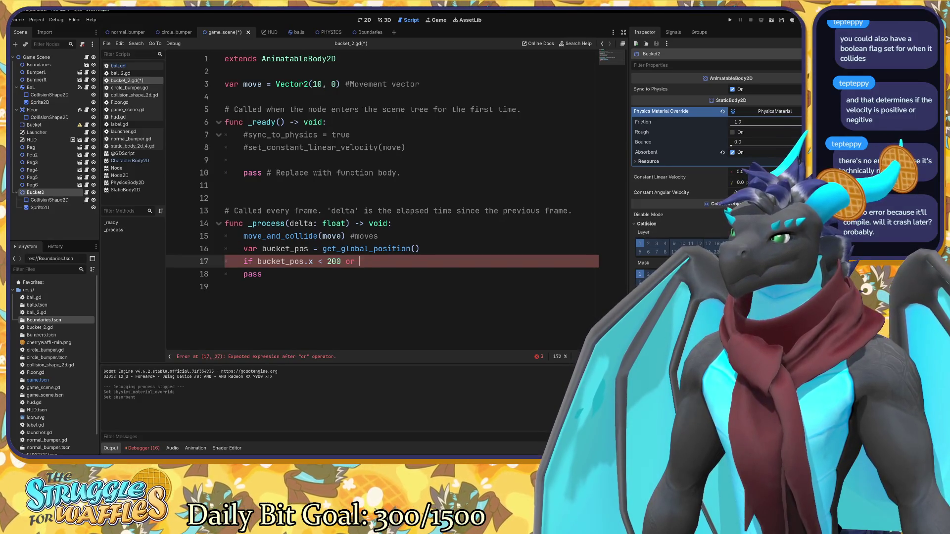
{"action": "type", "text": "bucke"}
{"action": "key", "text": "BackSpace"}
{"action": "key", "text": "BackSpace"}
{"action": "key", "text": "BackSpace"}
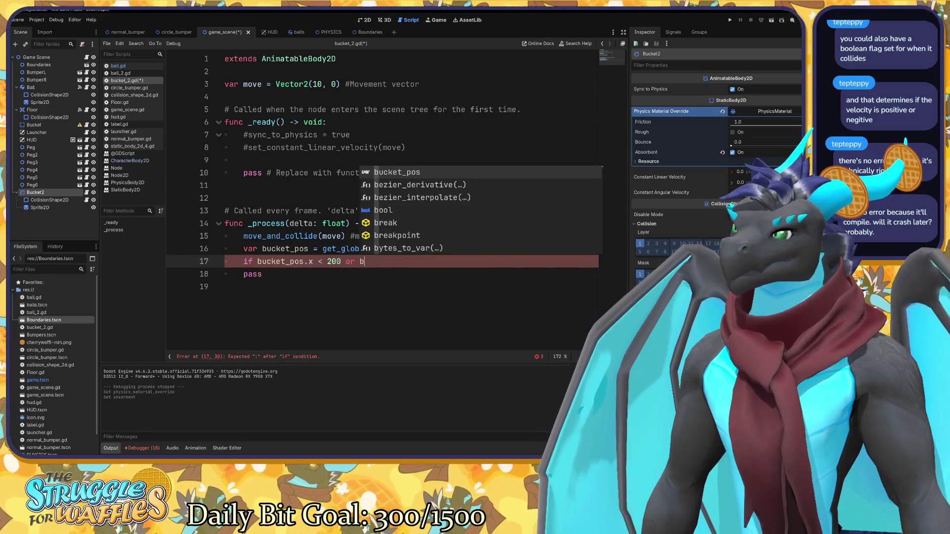
{"action": "key", "text": "BackSpace"}
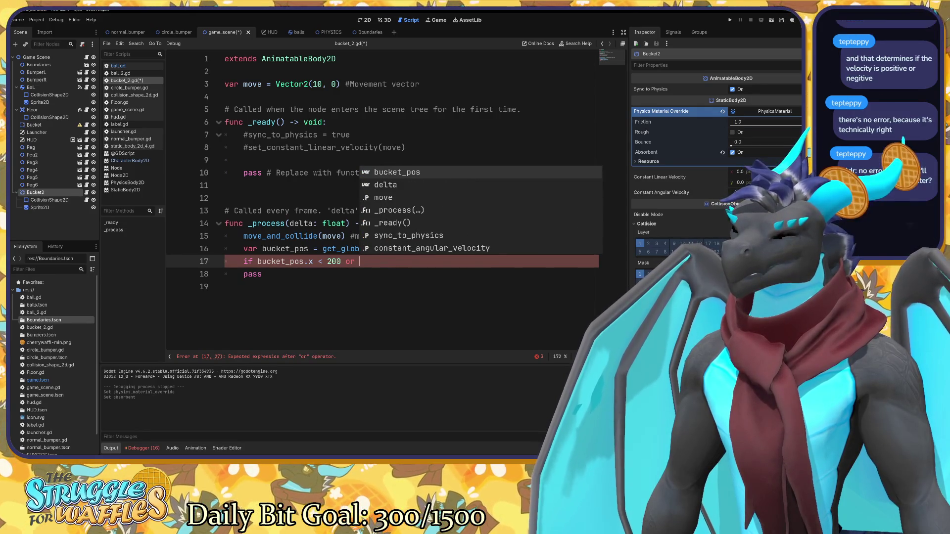
{"action": "type", "text": ">"}
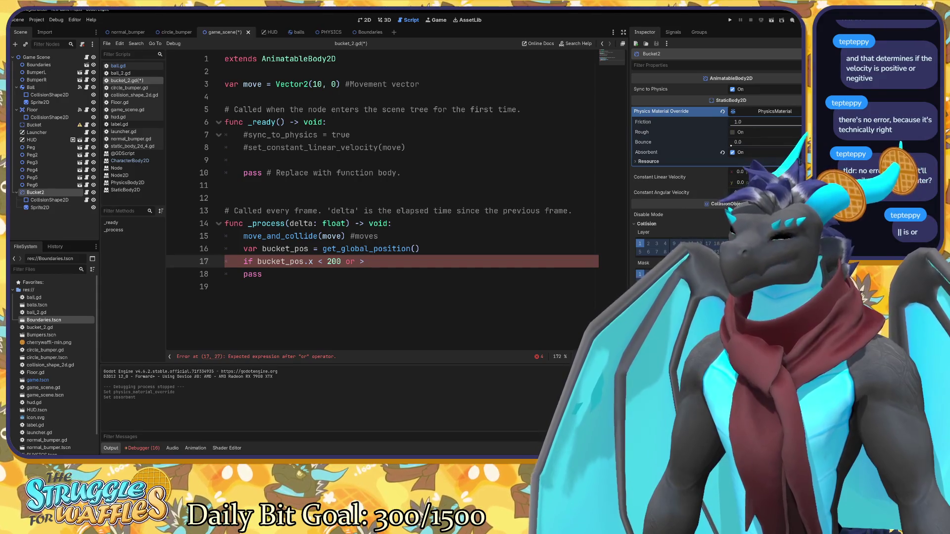
{"action": "type", "text": " 1800:"}
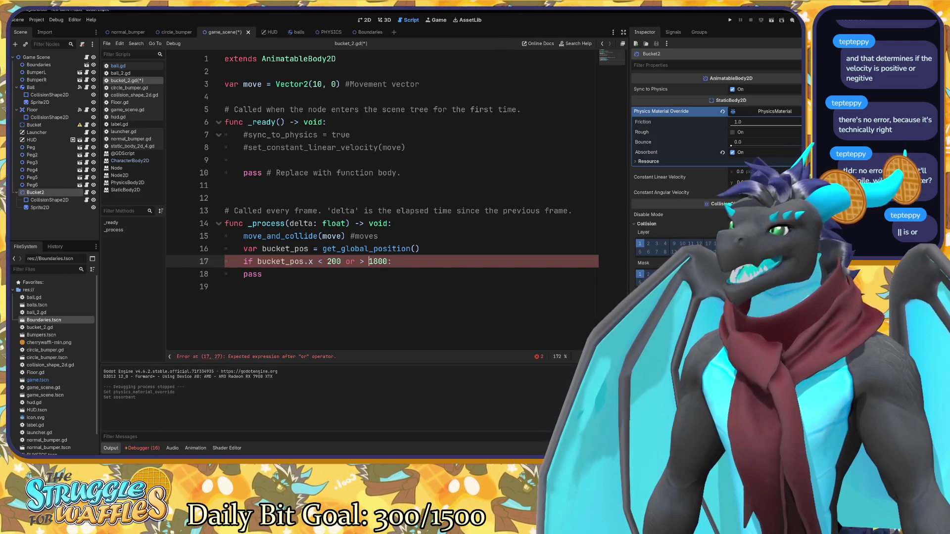
{"action": "type", "text": "bu"}
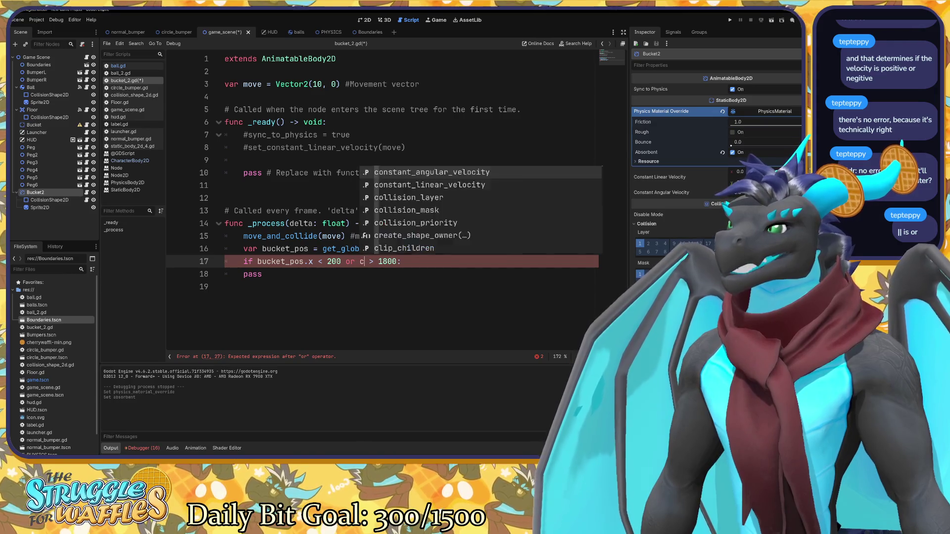
{"action": "type", "text": "cket"}
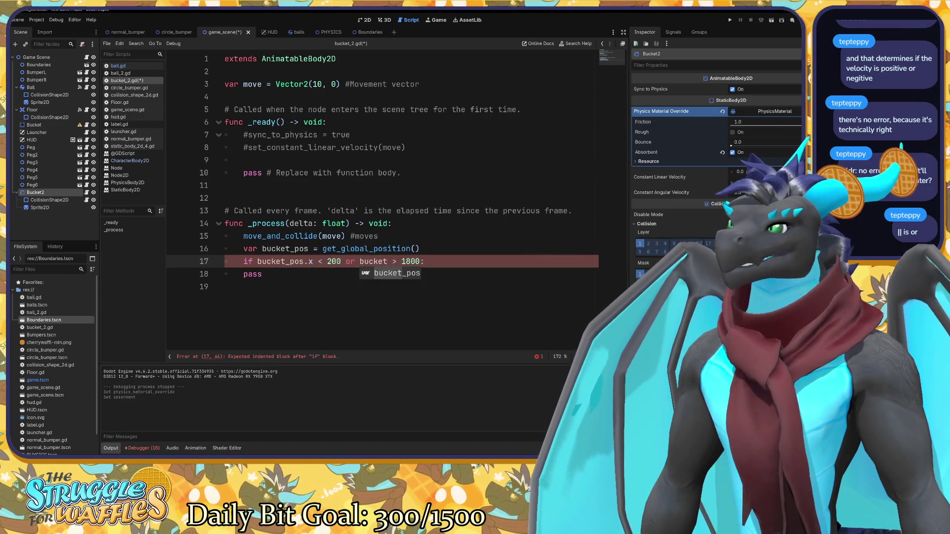
{"action": "key", "text": "Return"}
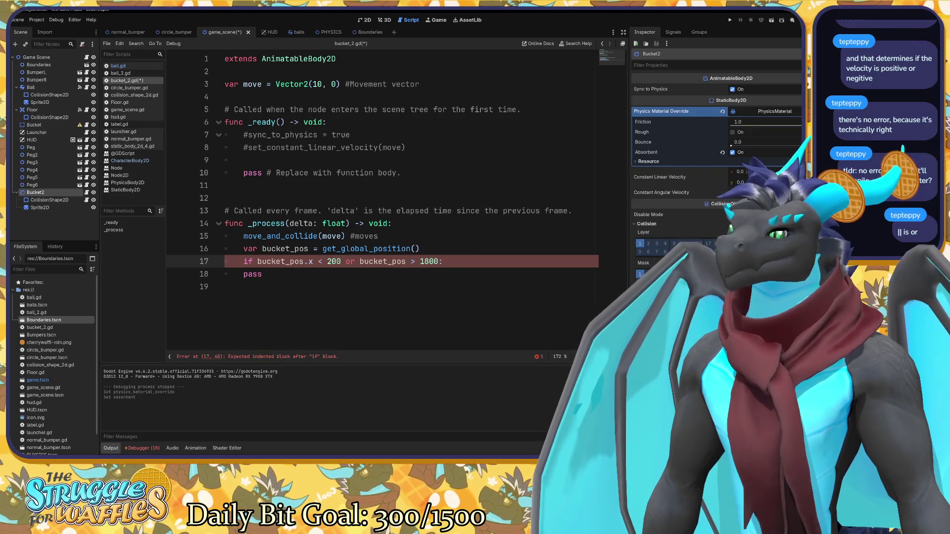
{"action": "type", "text": ".x"}
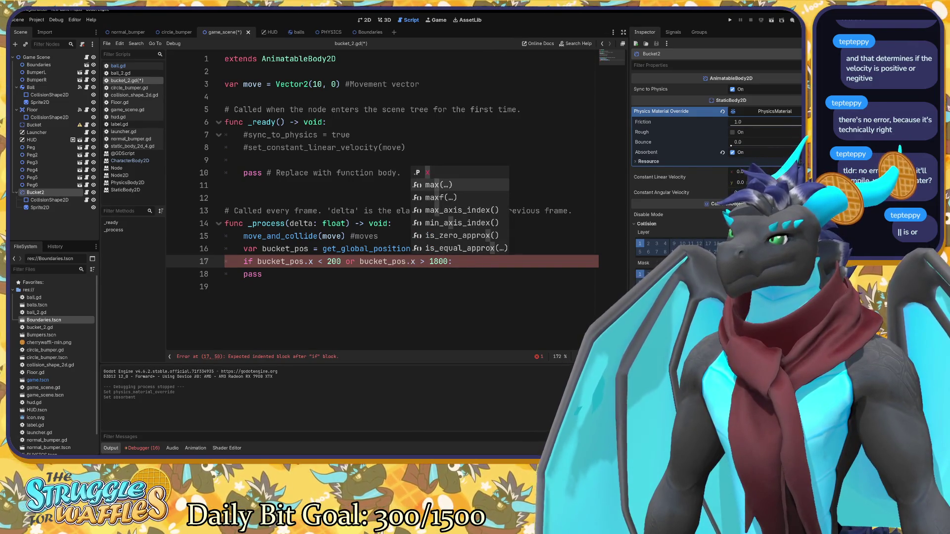
{"action": "key", "text": "Escape"}
Open an empty indented body line under the if condition.
{"action": "left_click", "coordinate": [262, 274]}
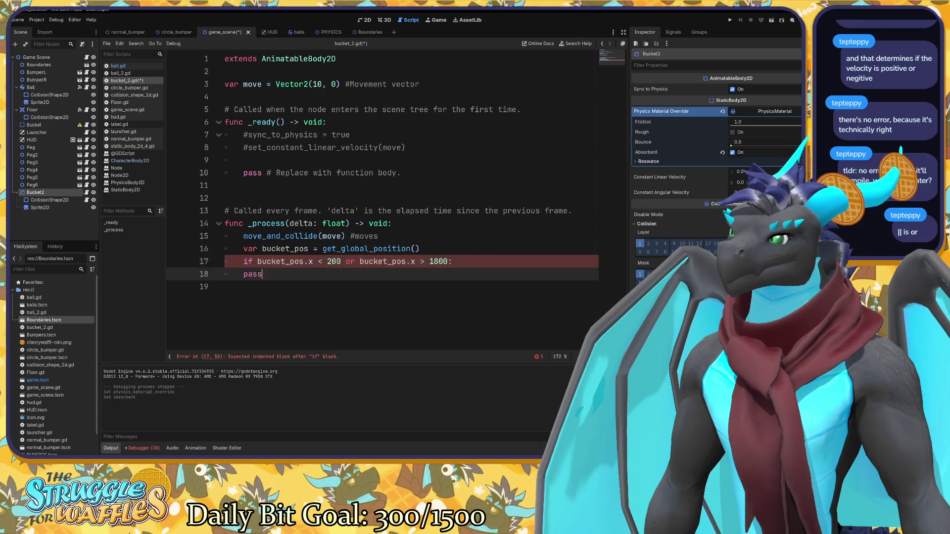
{"action": "left_click", "coordinate": [414, 261]}
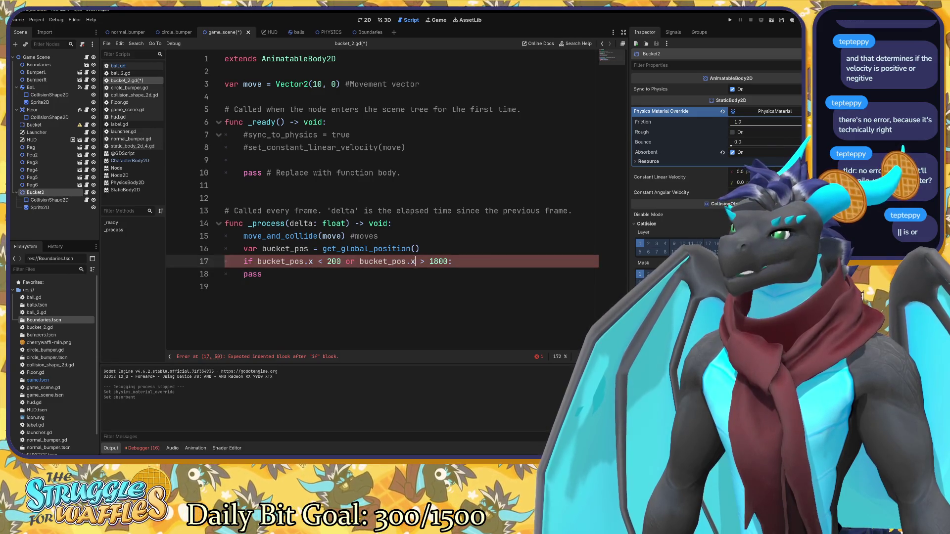
{"action": "key", "text": "End"}
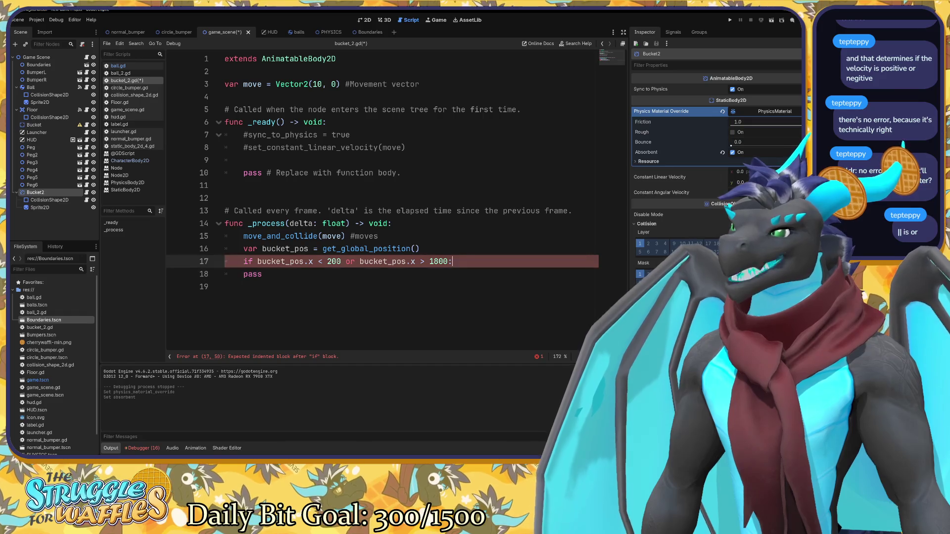
{"action": "key", "text": "Return"}
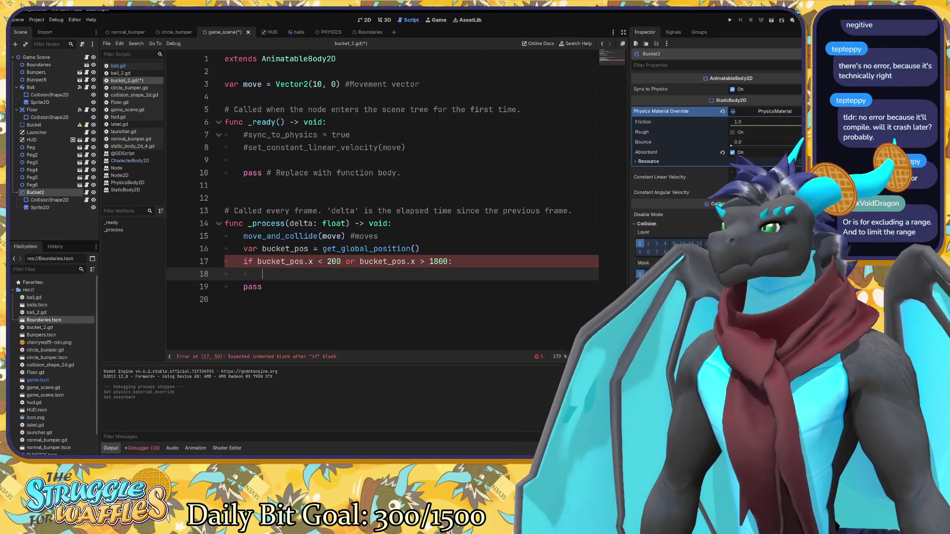
{"action": "double_click", "coordinate": [350, 261]}
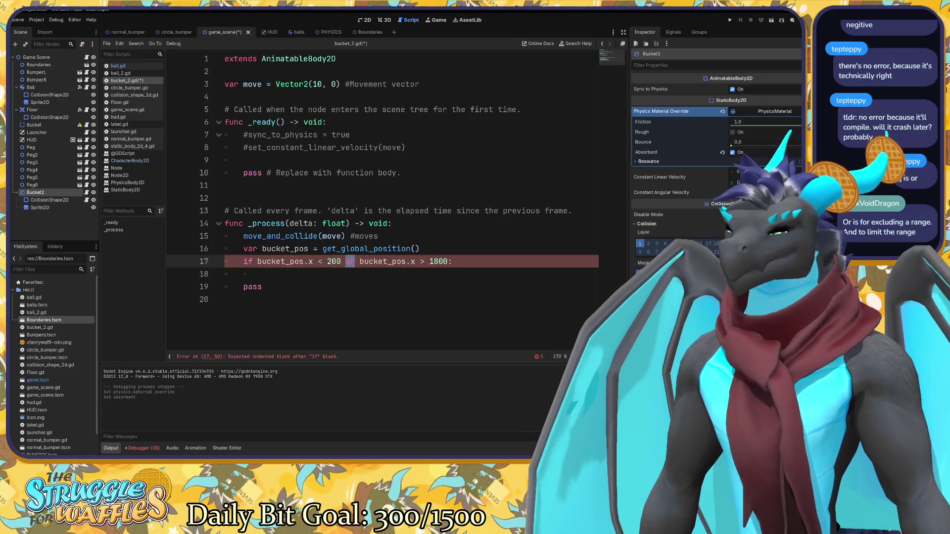
{"action": "type", "text": "||"}
{"action": "key", "text": "Down"}
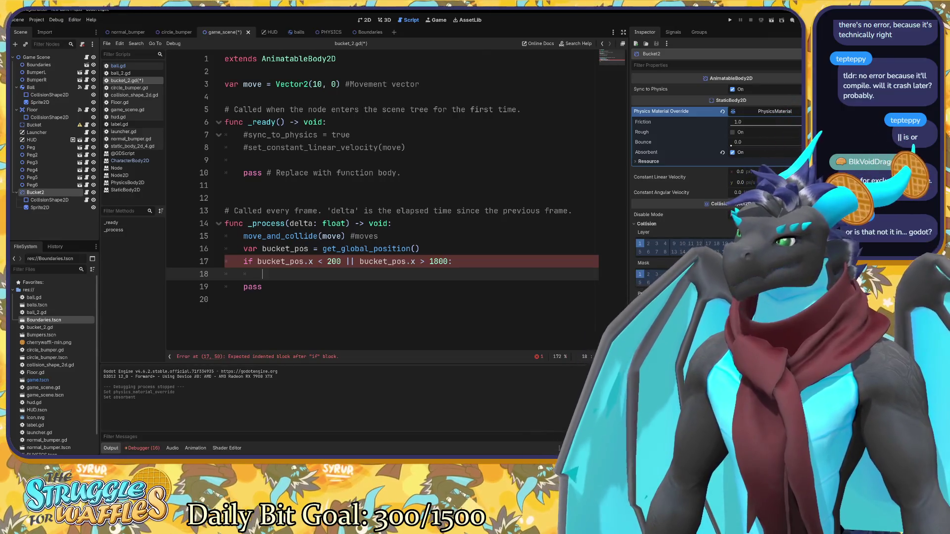
{"action": "left_click", "coordinate": [354, 261]}
{"action": "key", "text": "BackSpace"}
{"action": "key", "text": "BackSpace"}
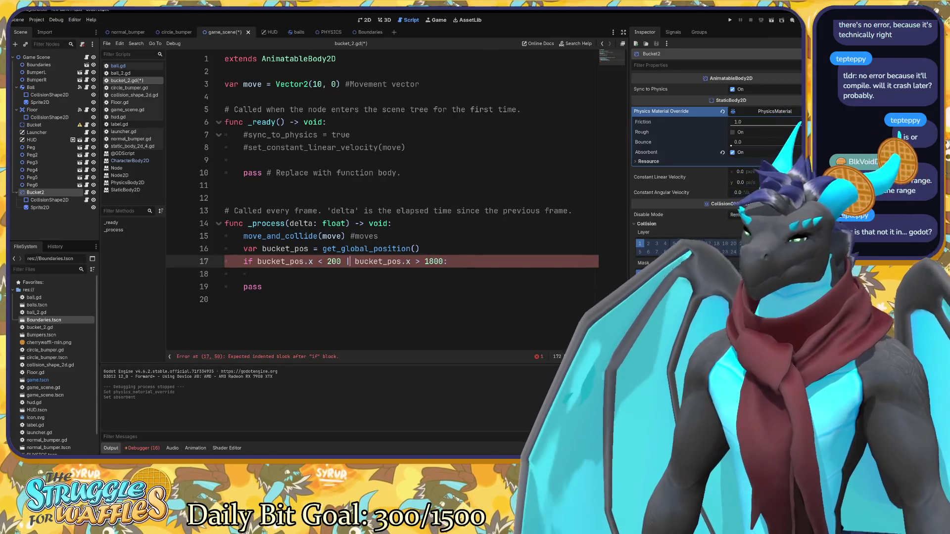
{"action": "type", "text": "or"}
{"action": "left_click", "coordinate": [262, 287]}
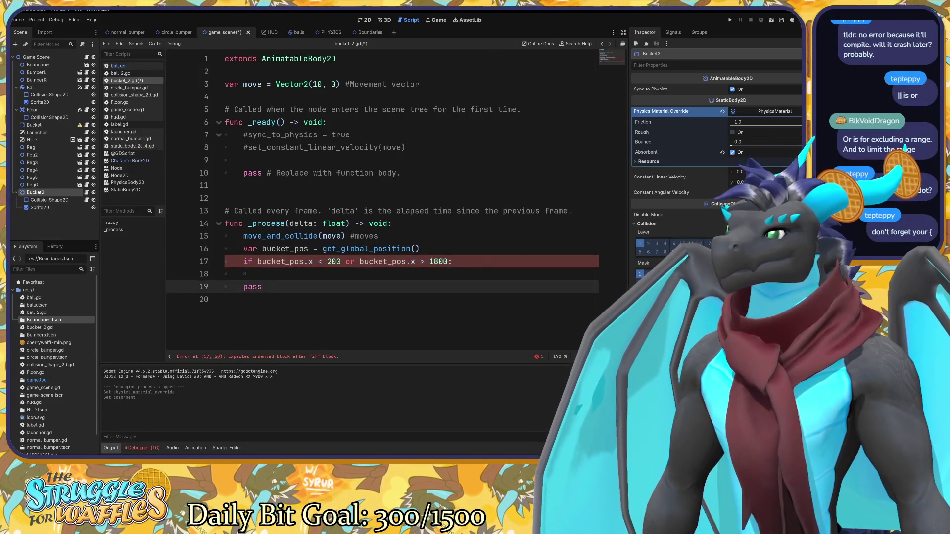
{"action": "key", "text": "alt+Tab"}
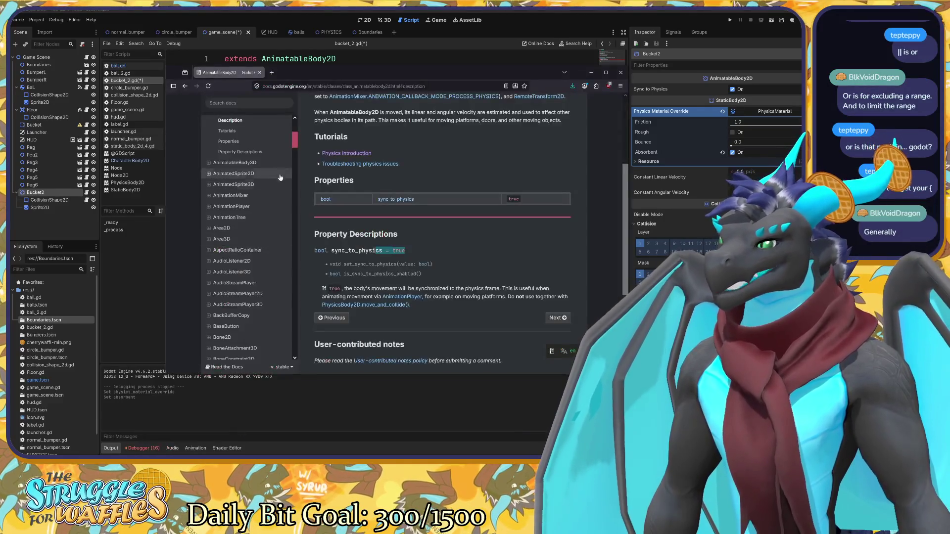
{"action": "left_click", "coordinate": [249, 103]}
{"action": "type", "text": "or"}
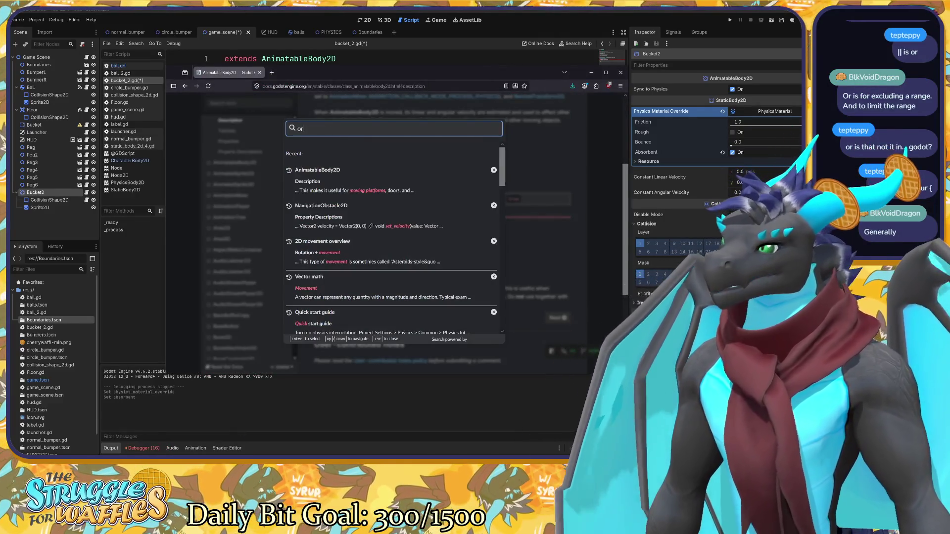
{"action": "key", "text": "BackSpace"}
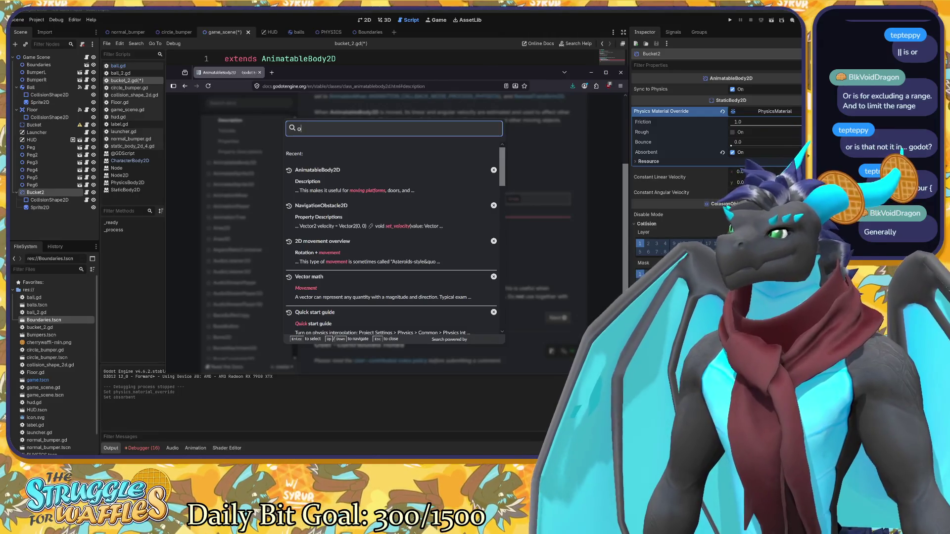
{"action": "key", "text": "BackSpace"}
{"action": "type", "text": "if or"}
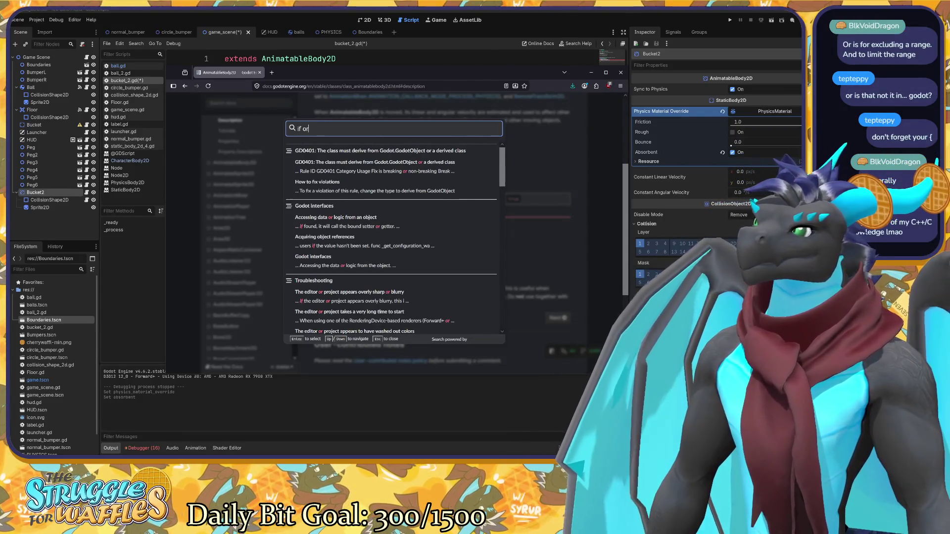
{"action": "key", "text": "BackSpace"}
{"action": "key", "text": "BackSpace"}
{"action": "key", "text": "BackSpace"}
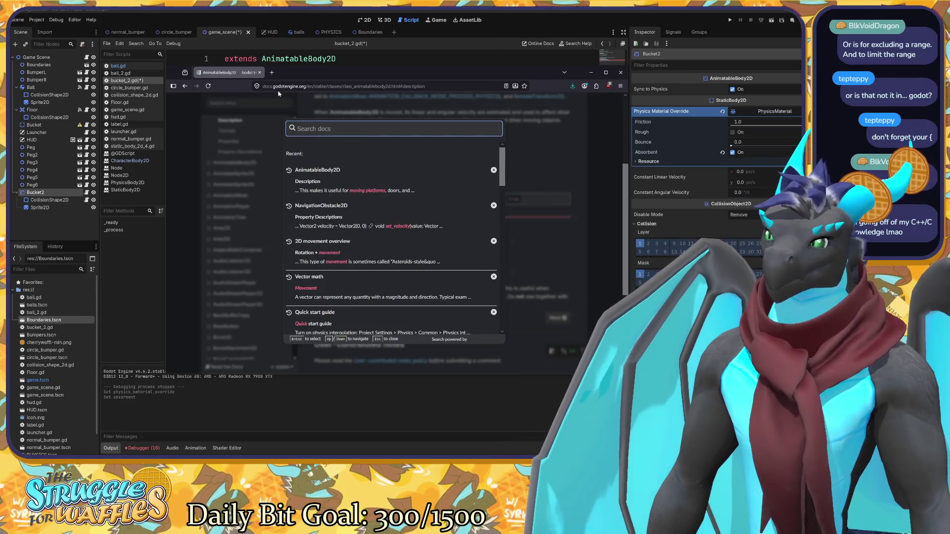
{"action": "left_click", "coordinate": [321, 9]}
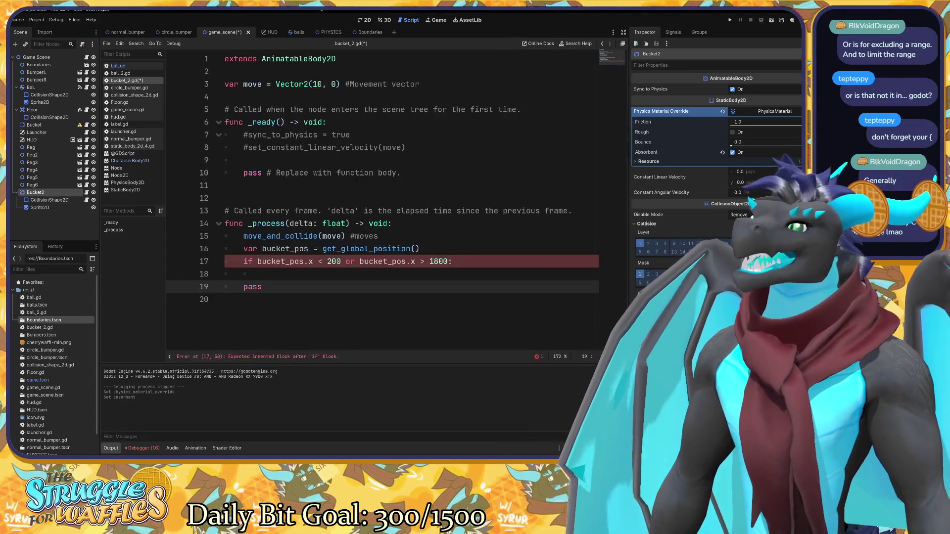
Place the caret on empty body line 18, typing and erasing test text.
{"action": "left_click", "coordinate": [443, 261]}
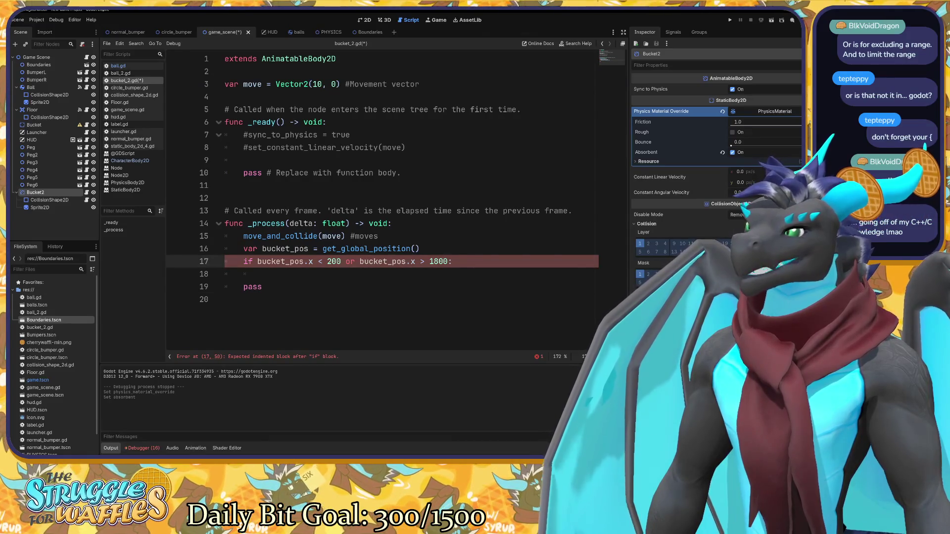
{"action": "left_click", "coordinate": [247, 274]}
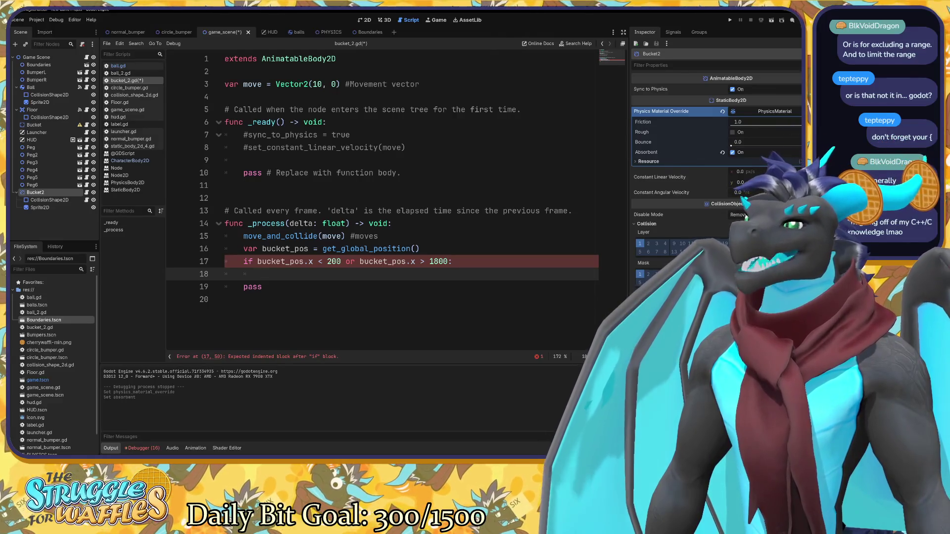
{"action": "left_click", "coordinate": [355, 261]}
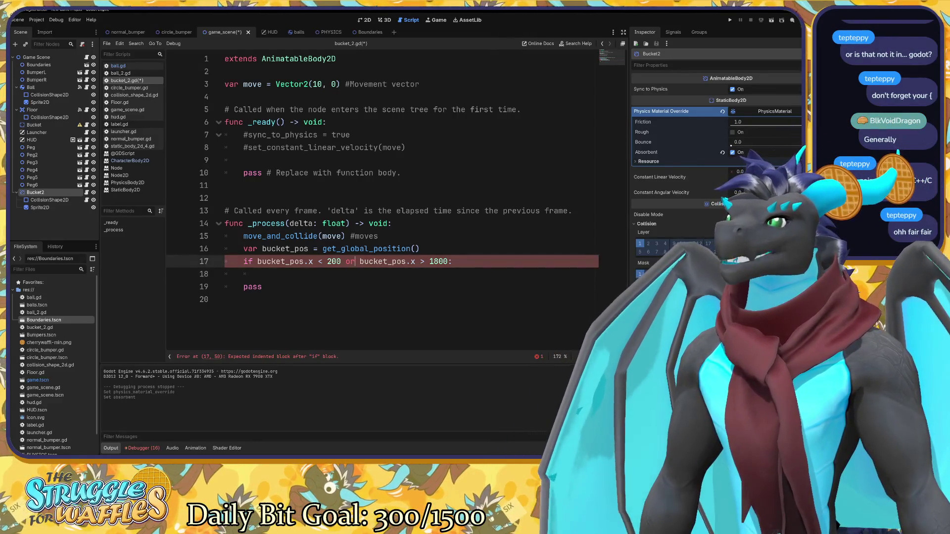
{"action": "left_click", "coordinate": [262, 274]}
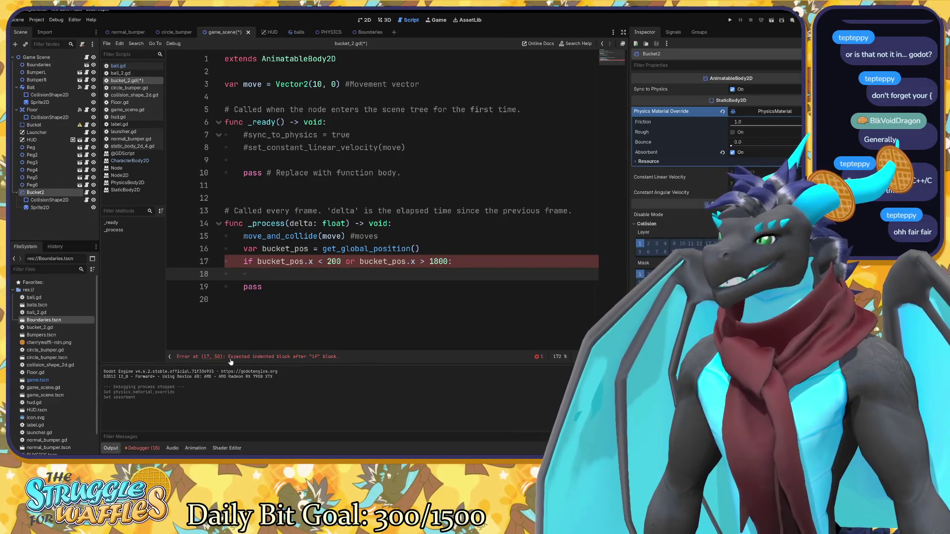
{"action": "type", "text": "asd"}
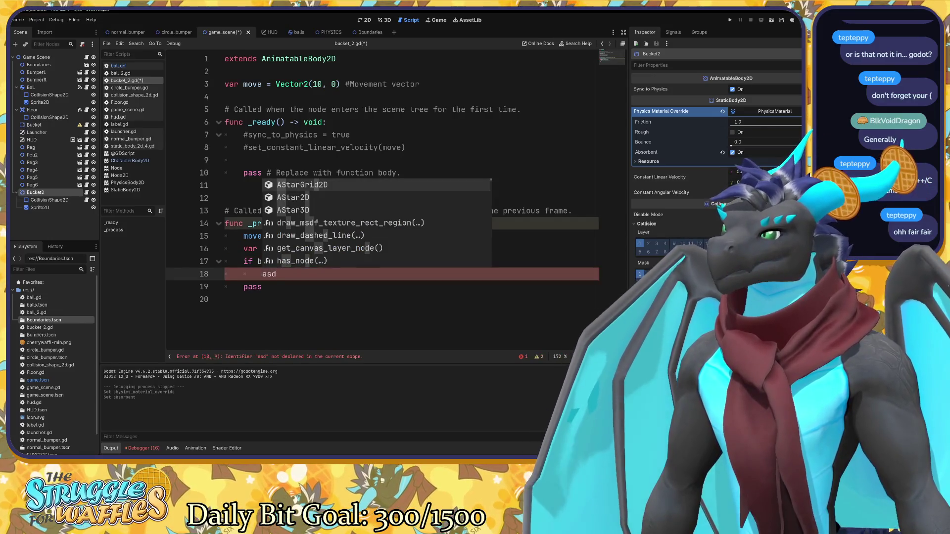
{"action": "key", "text": "BackSpace"}
{"action": "key", "text": "BackSpace"}
{"action": "key", "text": "BackSpace"}
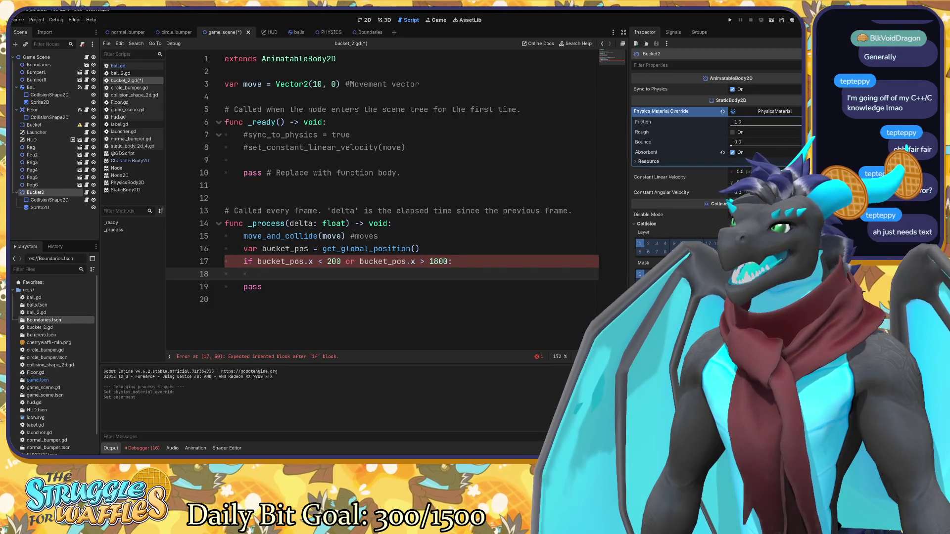
Begin line 18 as 'move =', after trying and removing a Vector2() call and '/ 20'.
{"action": "type", "text": "move ="}
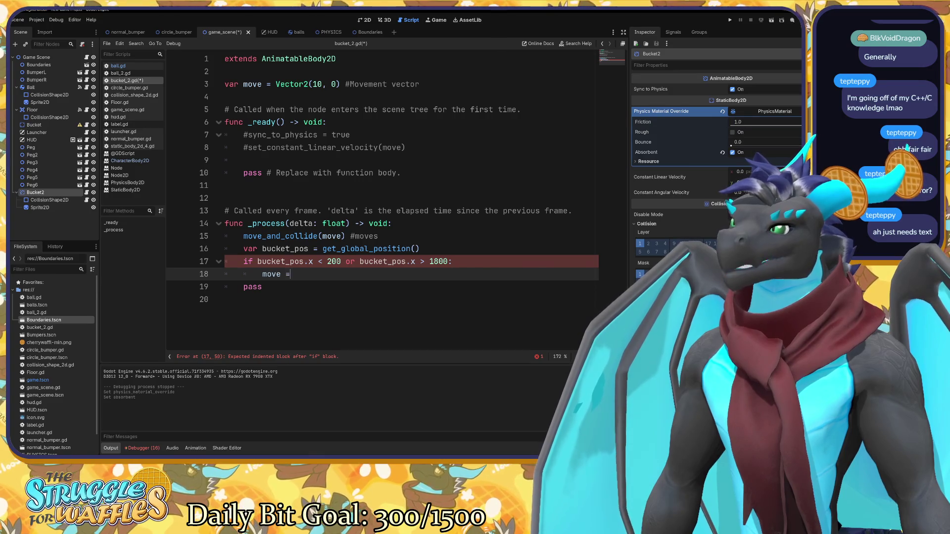
{"action": "type", "text": " ve"}
{"action": "key", "text": "Return"}
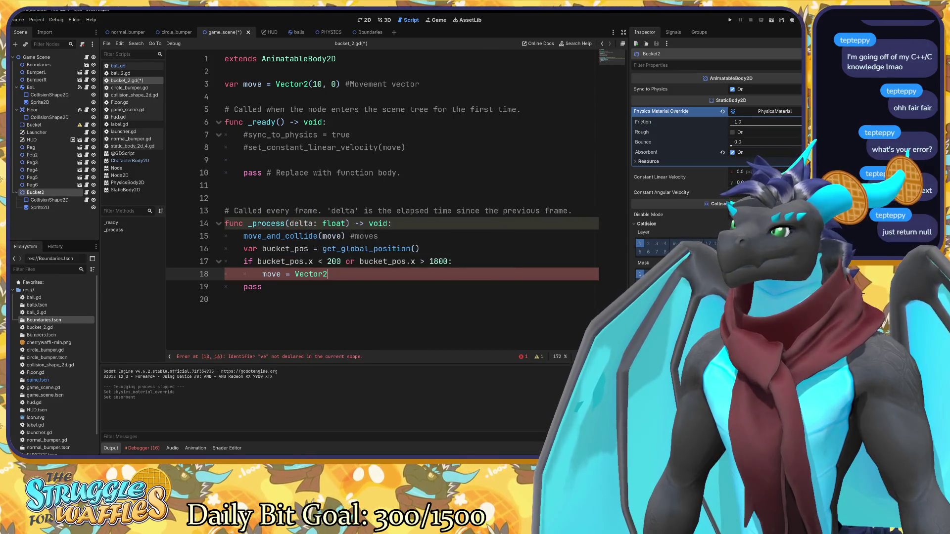
{"action": "type", "text": "("}
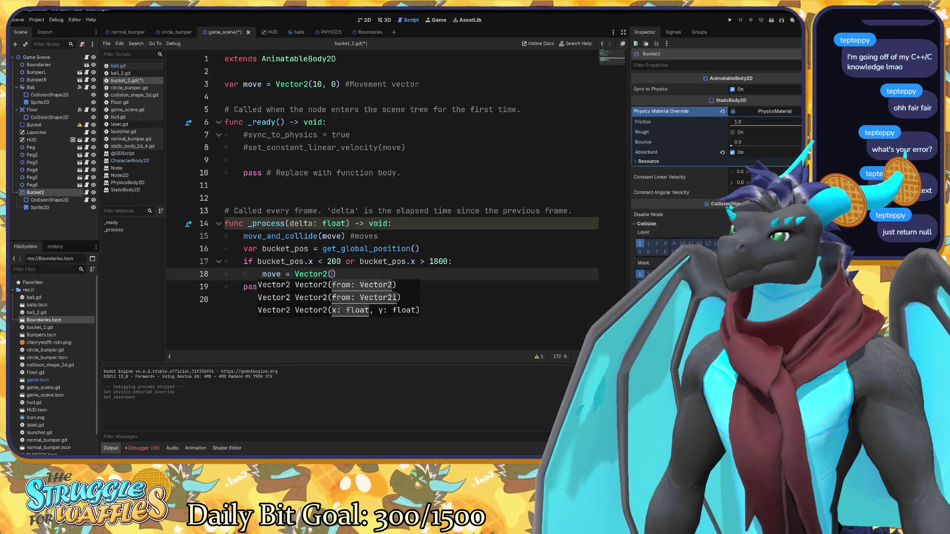
{"action": "key", "text": "BackSpace"}
{"action": "key", "text": "BackSpace"}
{"action": "key", "text": "BackSpace"}
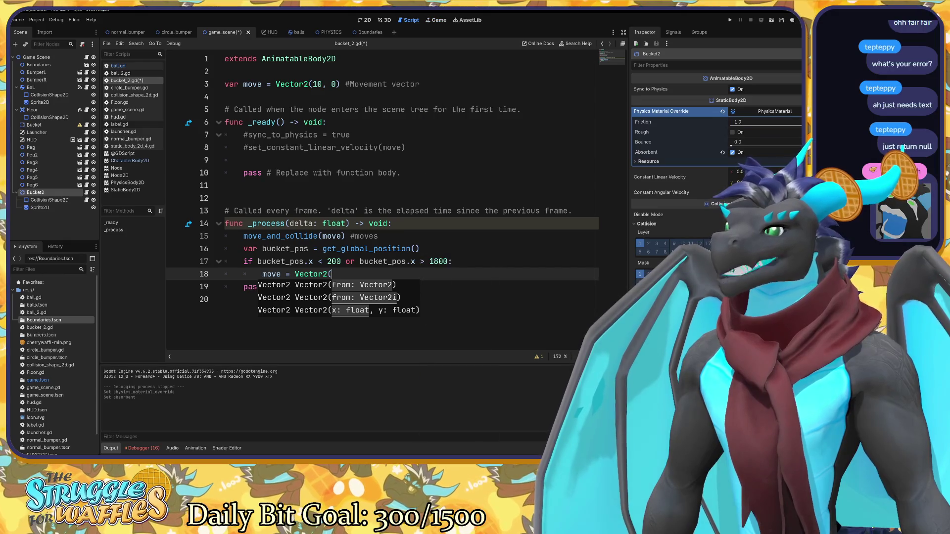
{"action": "key", "text": "BackSpace"}
{"action": "key", "text": "BackSpace"}
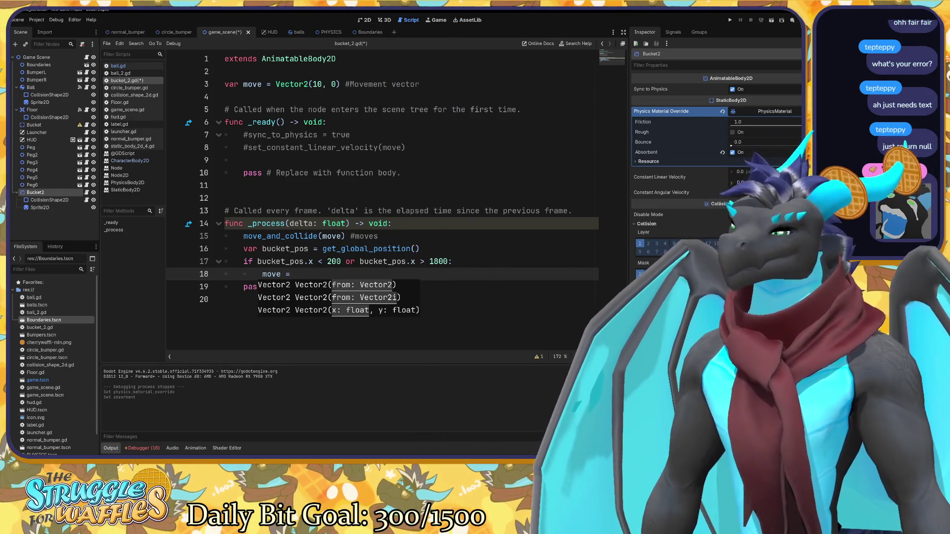
{"action": "type", "text": "/"}
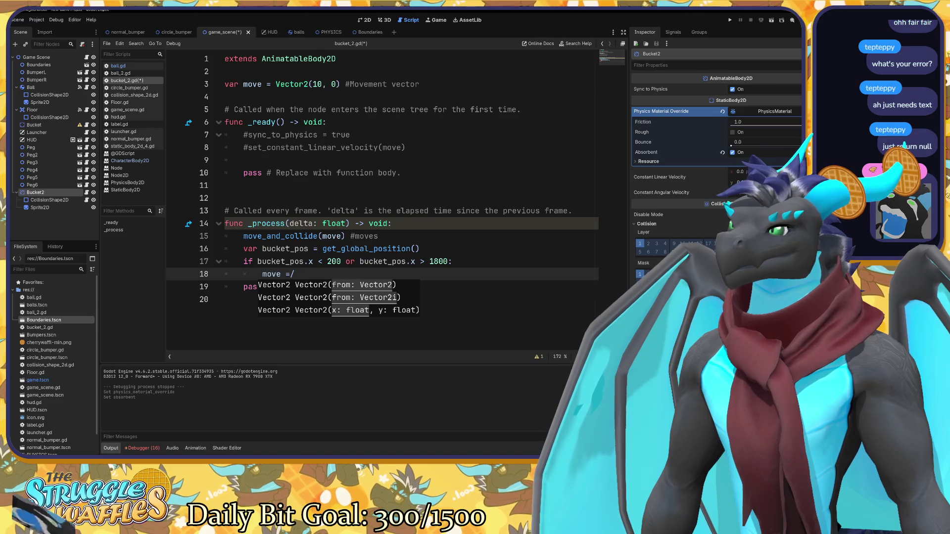
{"action": "type", "text": " 20"}
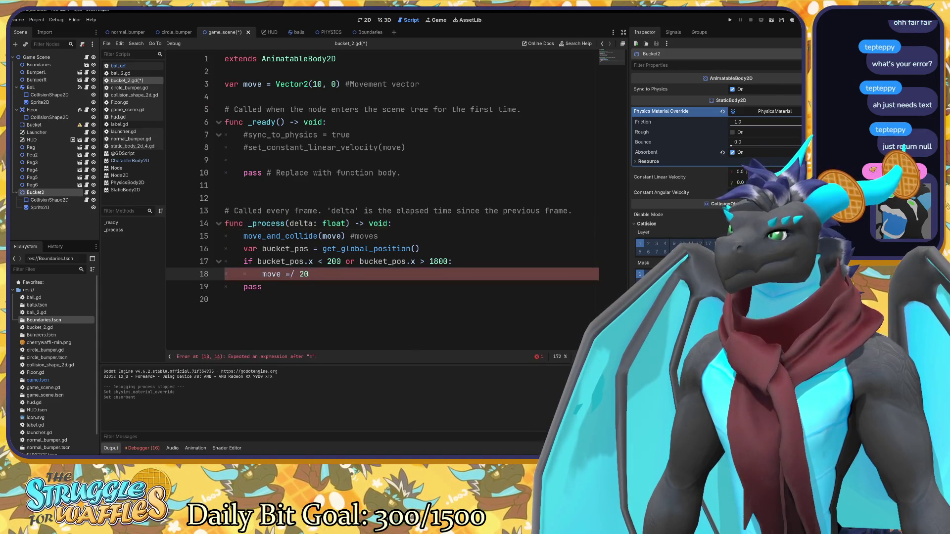
{"action": "key", "text": "BackSpace"}
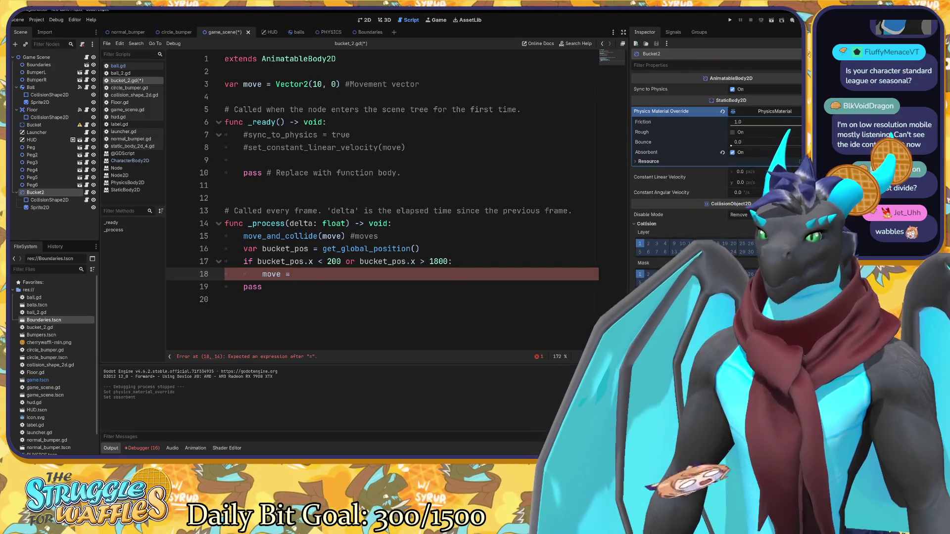
Set line 18 to 'move /= 10' and run the game with F5.
{"action": "type", "text": "/= "}
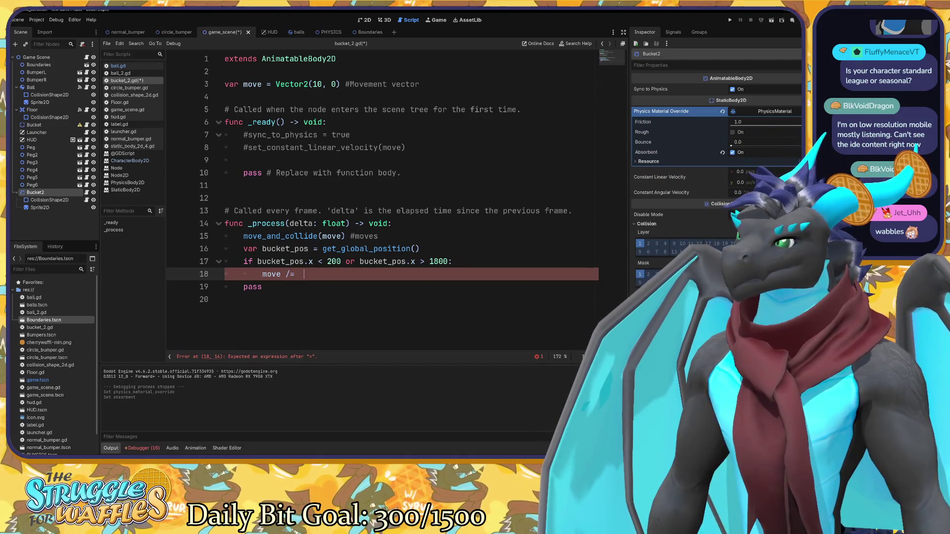
{"action": "type", "text": "20"}
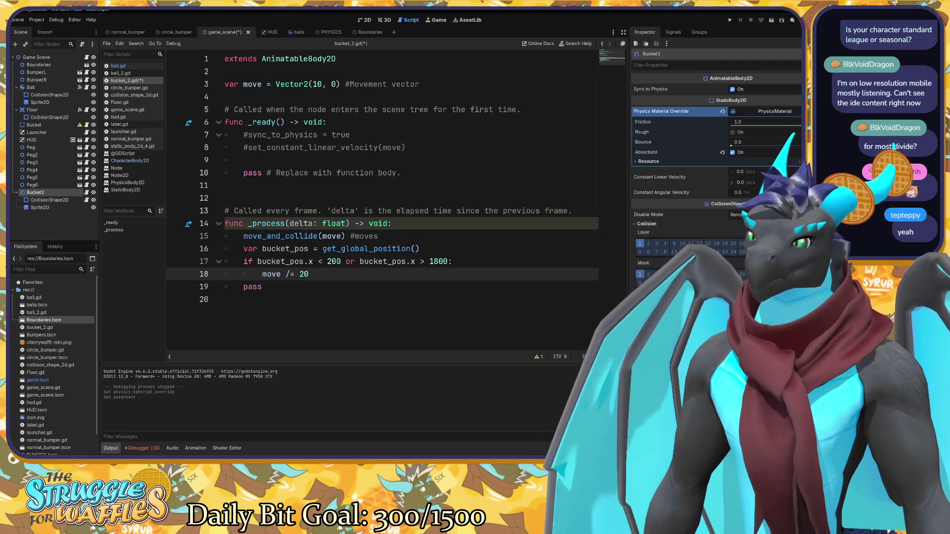
{"action": "key", "text": "BackSpace"}
{"action": "key", "text": "BackSpace"}
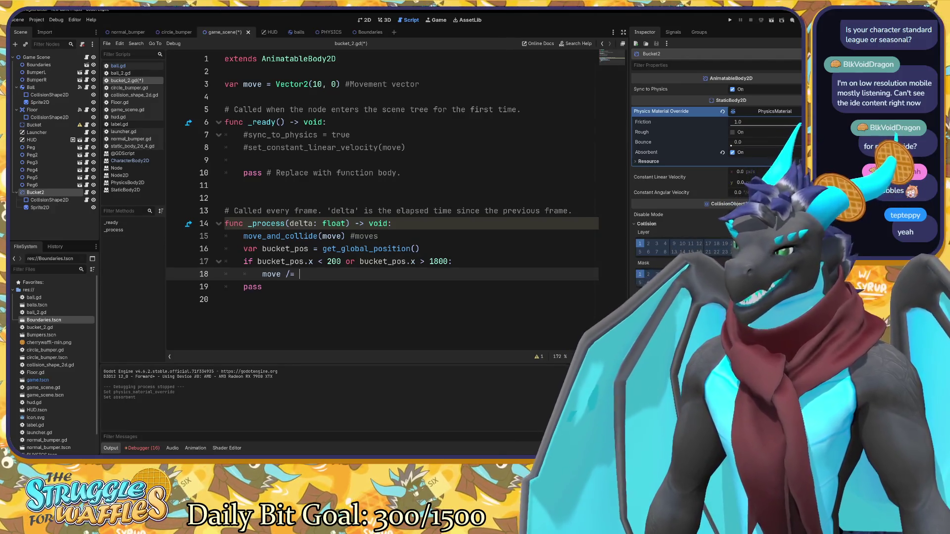
{"action": "type", "text": "10"}
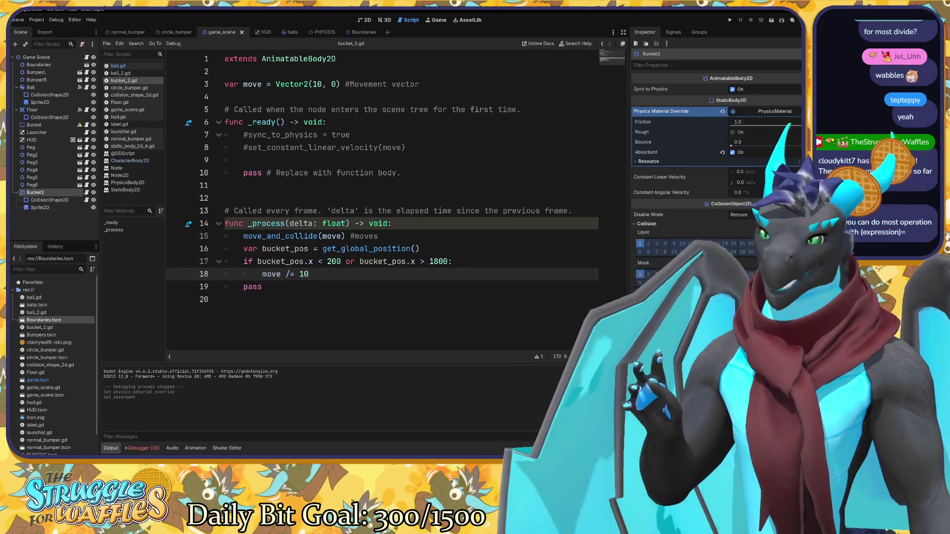
{"action": "key", "text": "F5"}
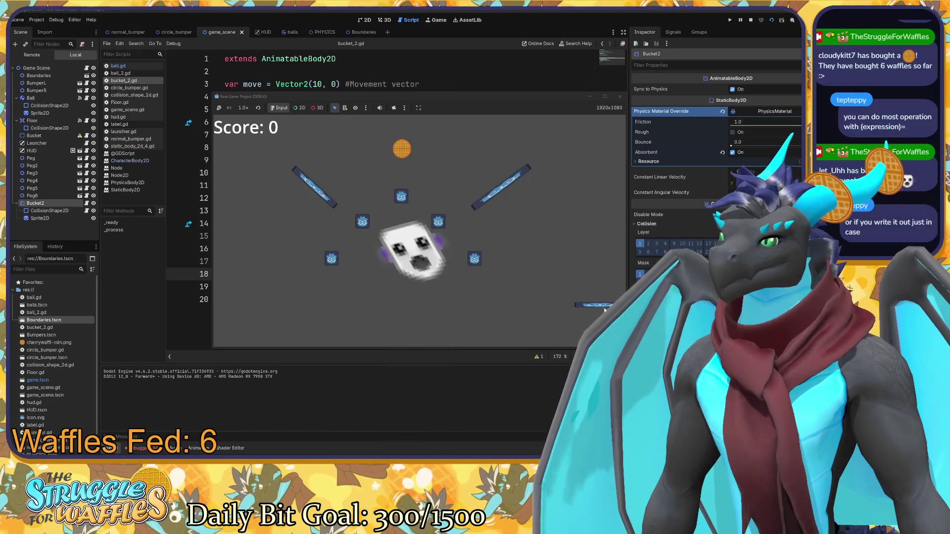
Change the right boundary on line 17 from 1800 to 1600 and test-run the game.
{"action": "left_click", "coordinate": [619, 97]}
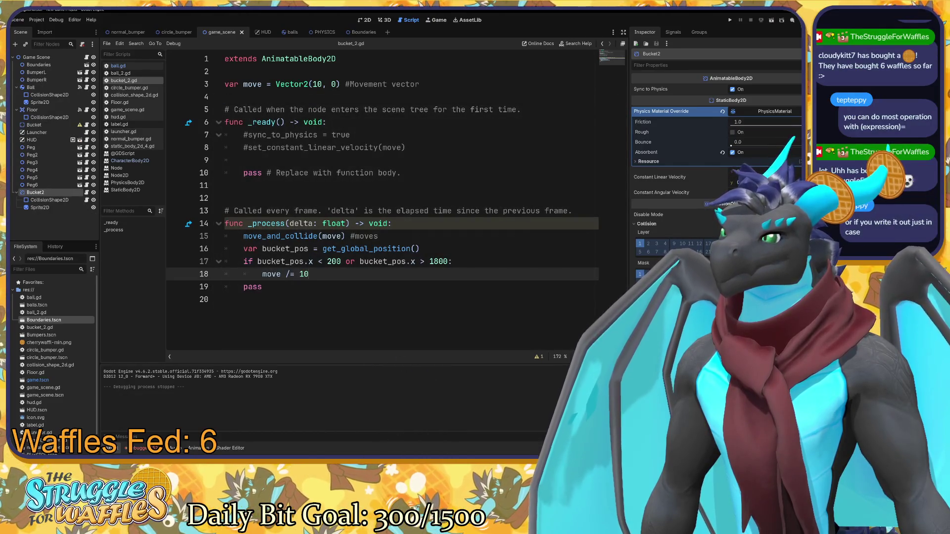
{"action": "left_click", "coordinate": [434, 261]}
{"action": "type", "text": "6"}
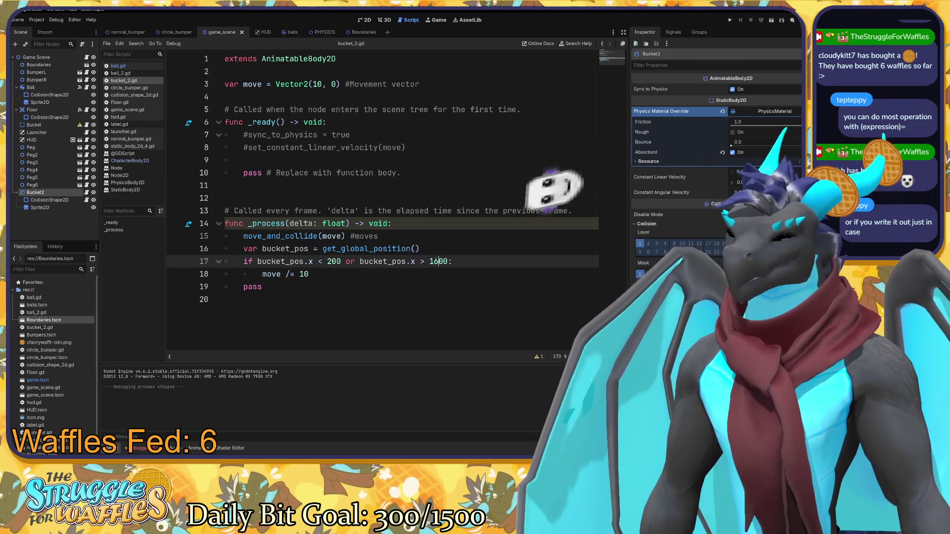
{"action": "key", "text": "Delete"}
{"action": "type", "text": "6"}
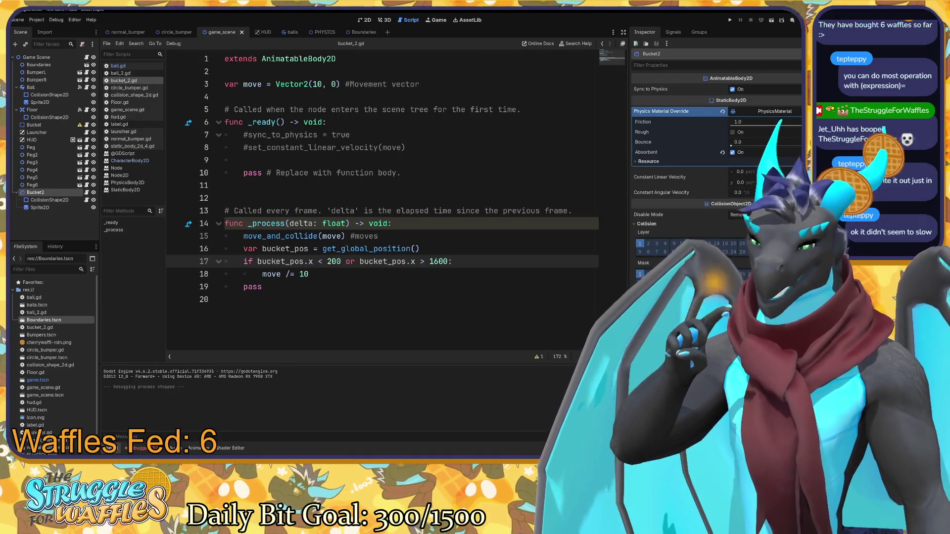
{"action": "key", "text": "F5"}
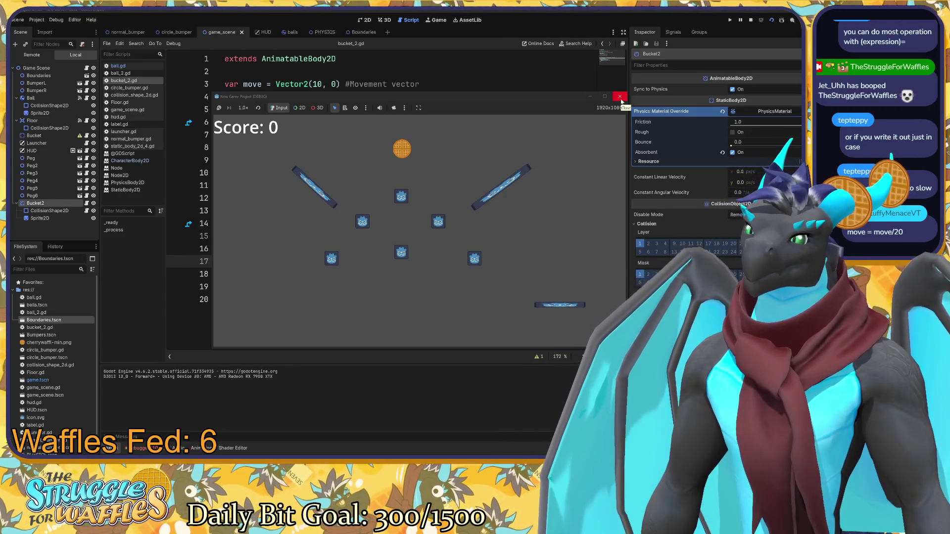
{"action": "left_click", "coordinate": [621, 97]}
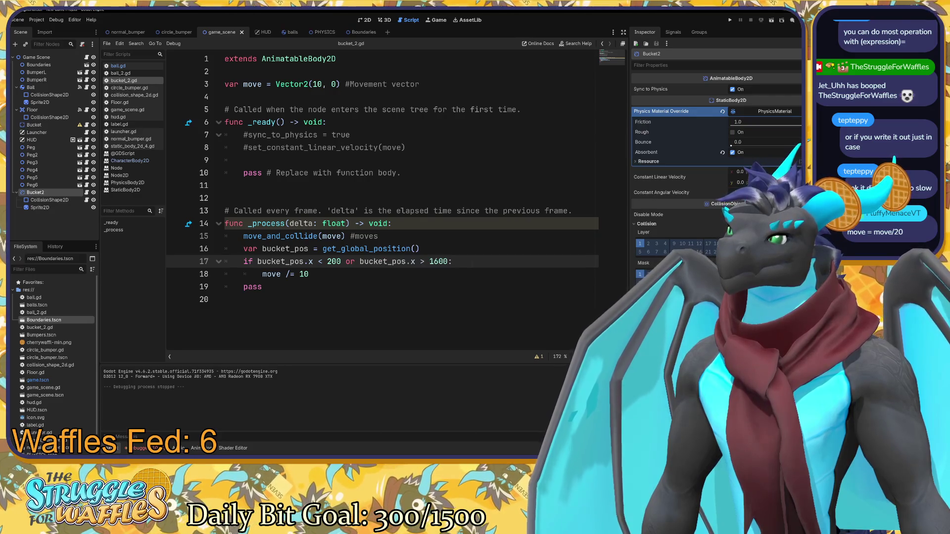
Try a divisor of 5 on line 18 and test-run the game.
{"action": "double_click", "coordinate": [304, 274]}
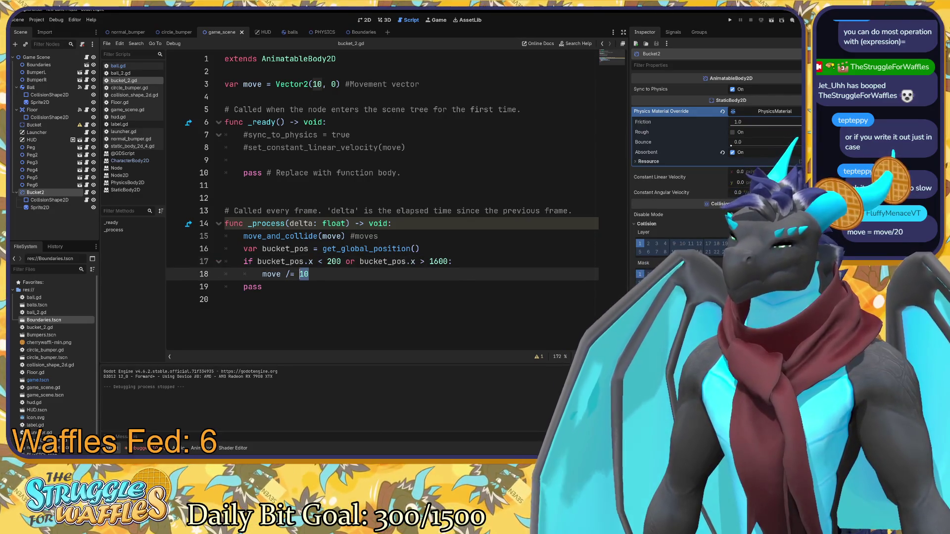
{"action": "type", "text": "5"}
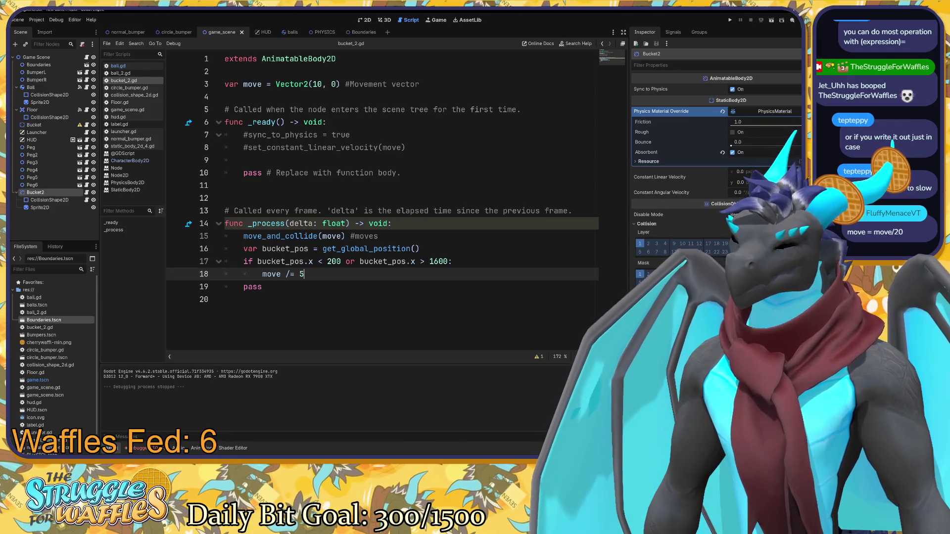
{"action": "key", "text": "F5"}
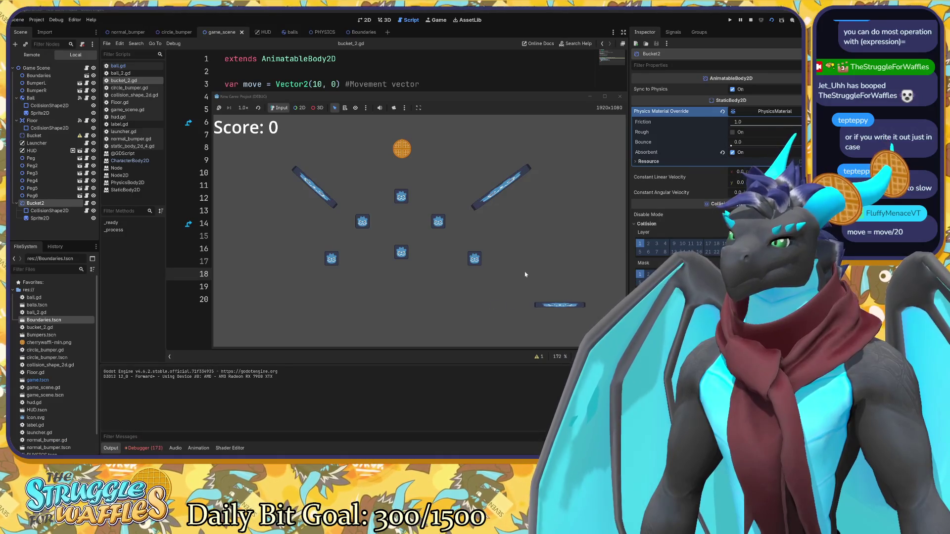
{"action": "left_click", "coordinate": [619, 96]}
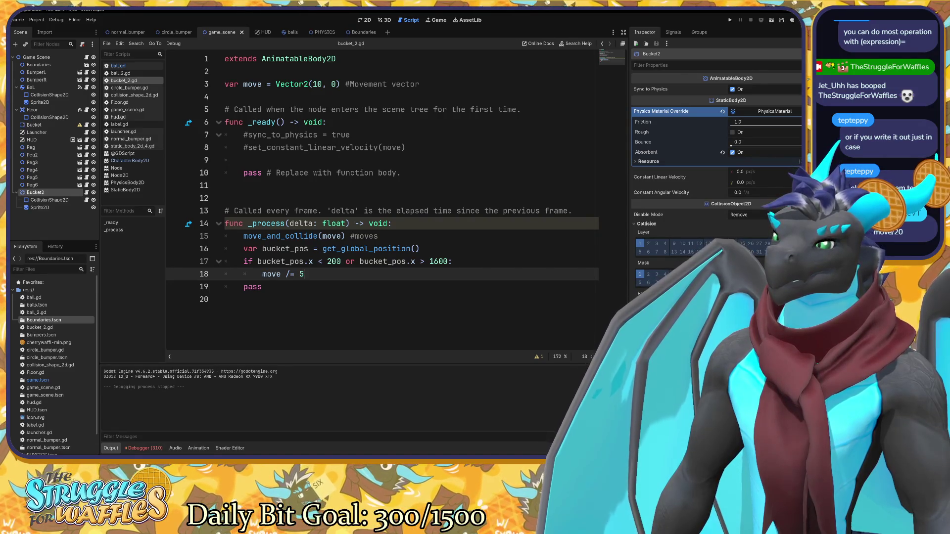
Rewrite line 18 as 'move /= 1.1', save bucket_2.gd, and run the game.
{"action": "key", "text": "BackSpace"}
{"action": "key", "text": "BackSpace"}
{"action": "key", "text": "BackSpace"}
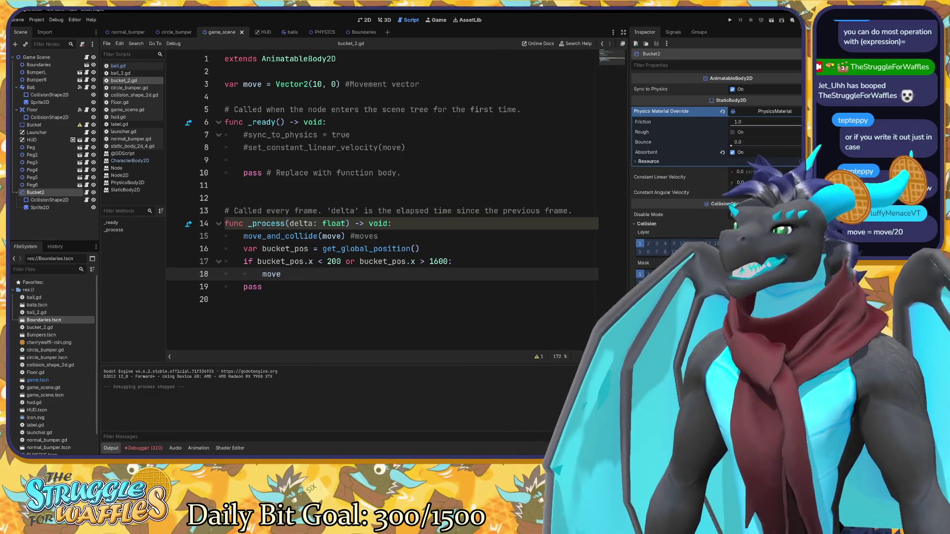
{"action": "type", "text": " /="}
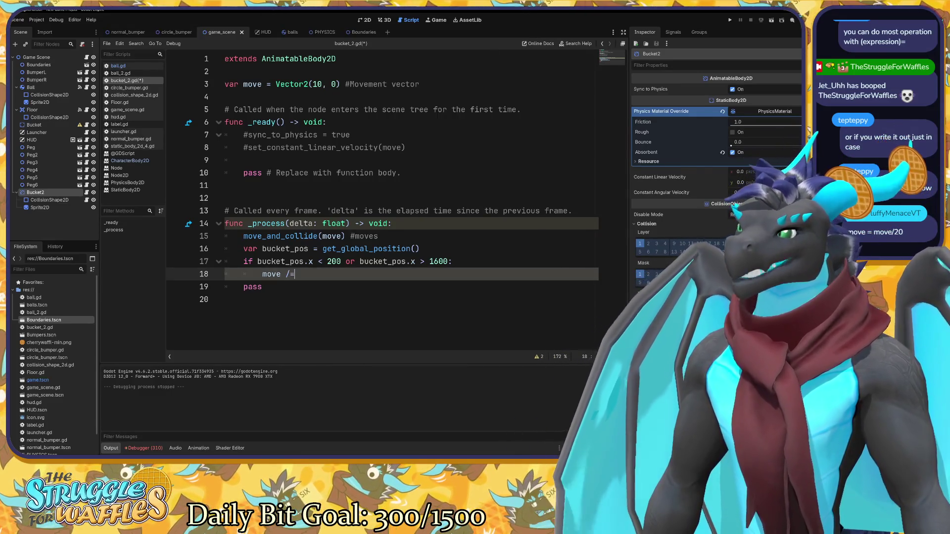
{"action": "key", "text": "BackSpace"}
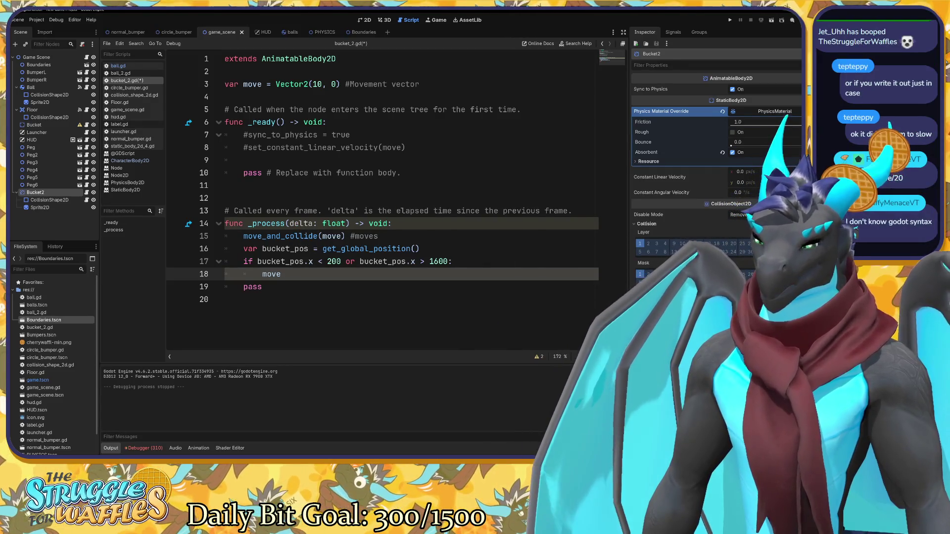
{"action": "type", "text": " /="}
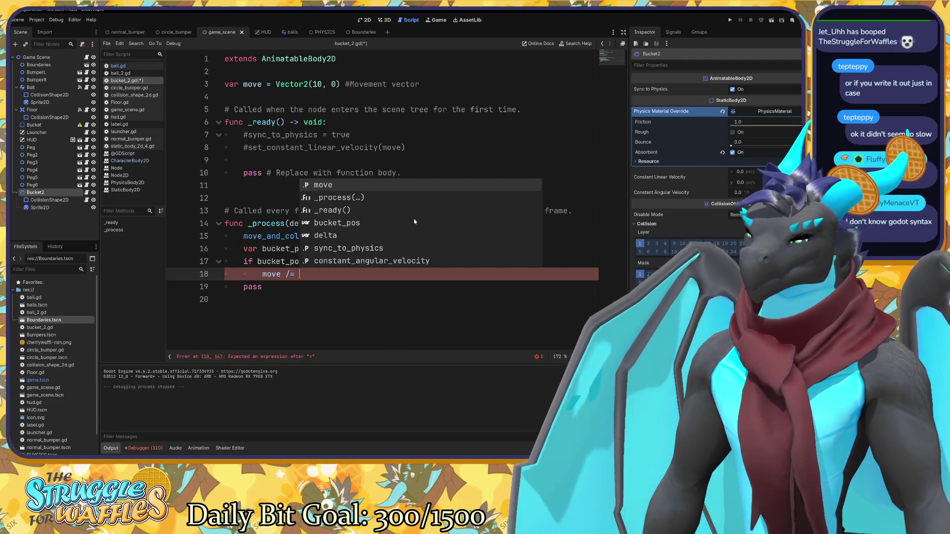
{"action": "type", "text": "1.1"}
{"action": "left_click", "coordinate": [414, 222]}
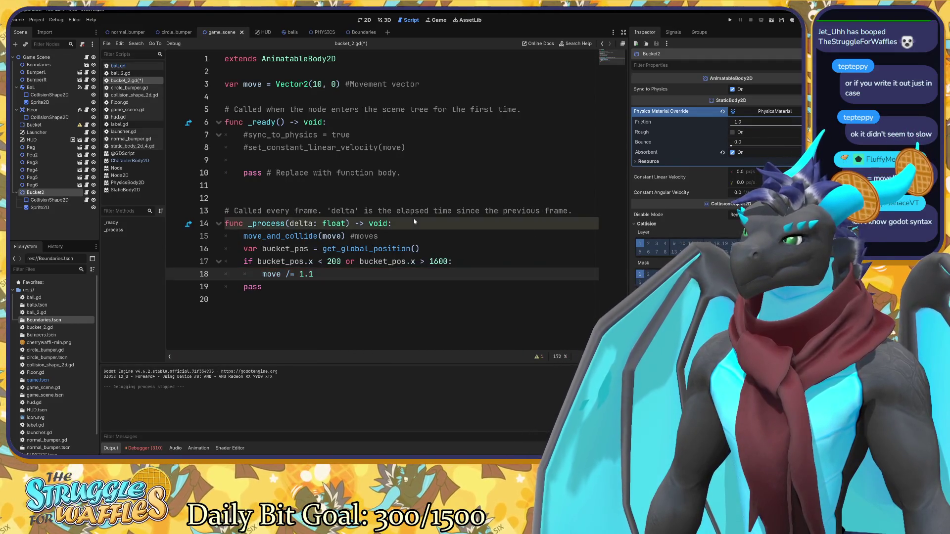
{"action": "key", "text": "ctrl+s"}
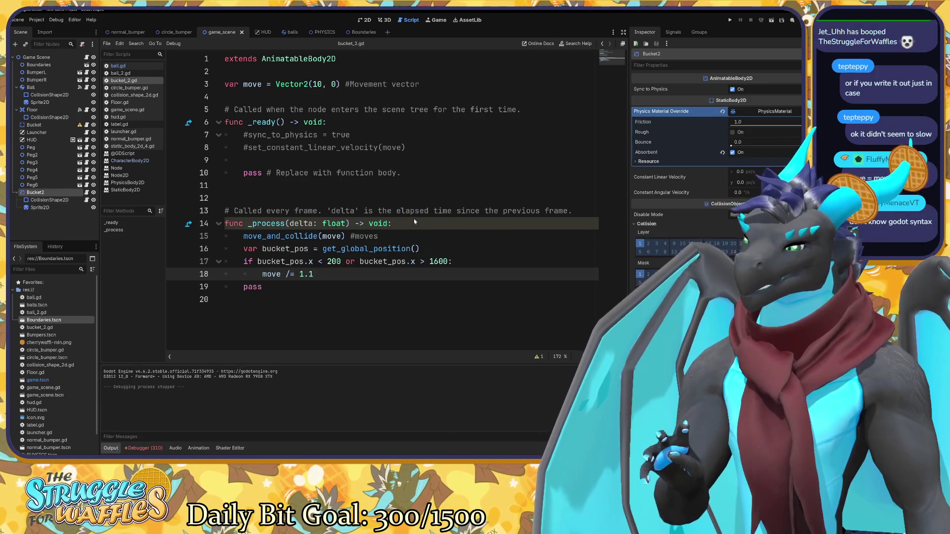
{"action": "key", "text": "F5"}
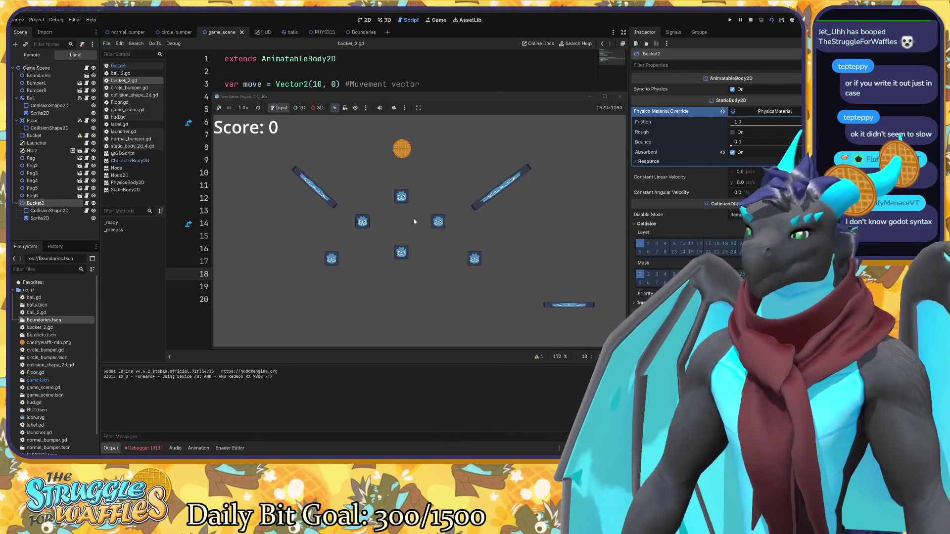
Change the divisor on line 18 to 1.001, save, and test-run the game.
{"action": "left_click", "coordinate": [620, 96]}
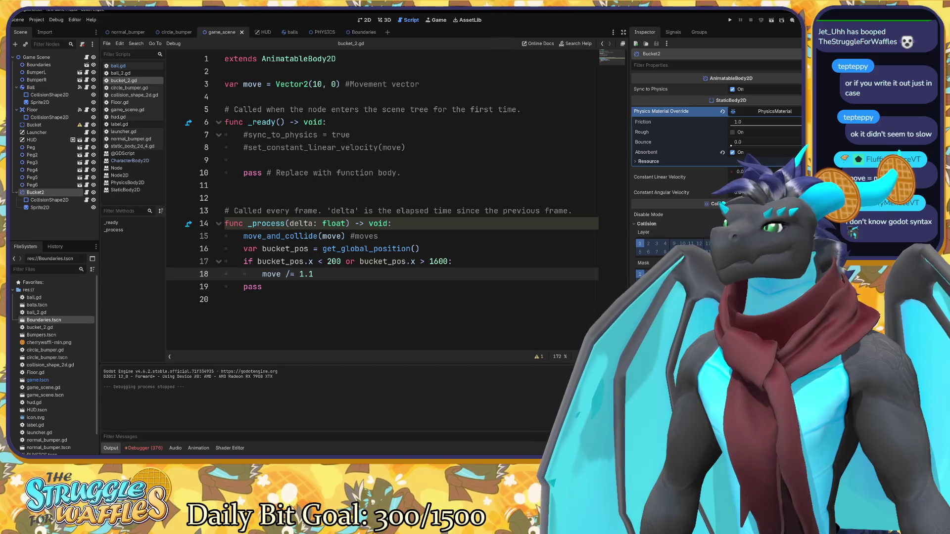
{"action": "key", "text": "shift+Left"}
{"action": "key", "text": "shift+Left"}
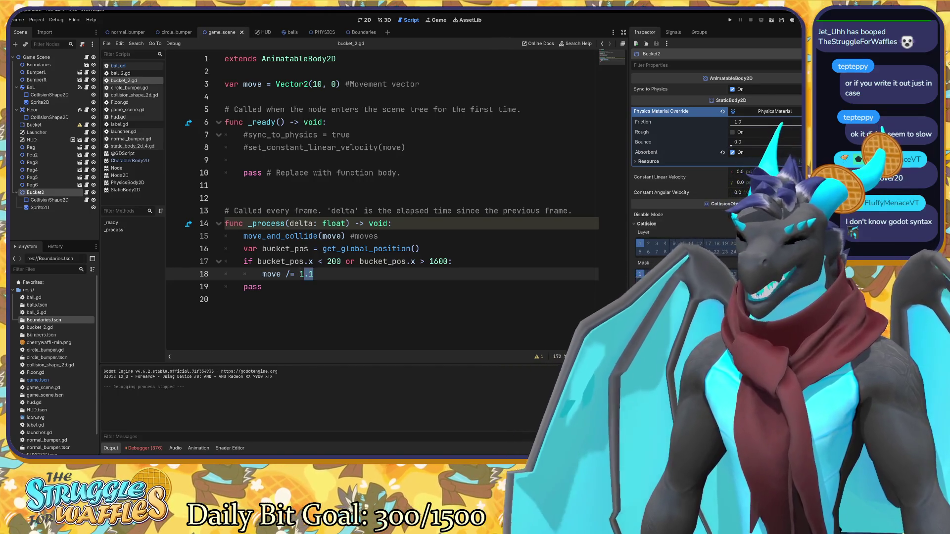
{"action": "key", "text": "Right"}
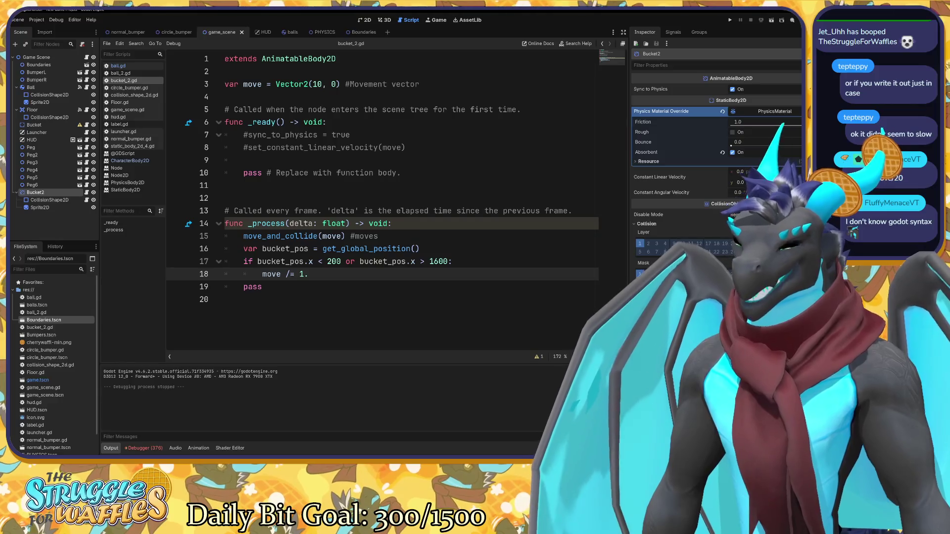
{"action": "type", "text": "0003"}
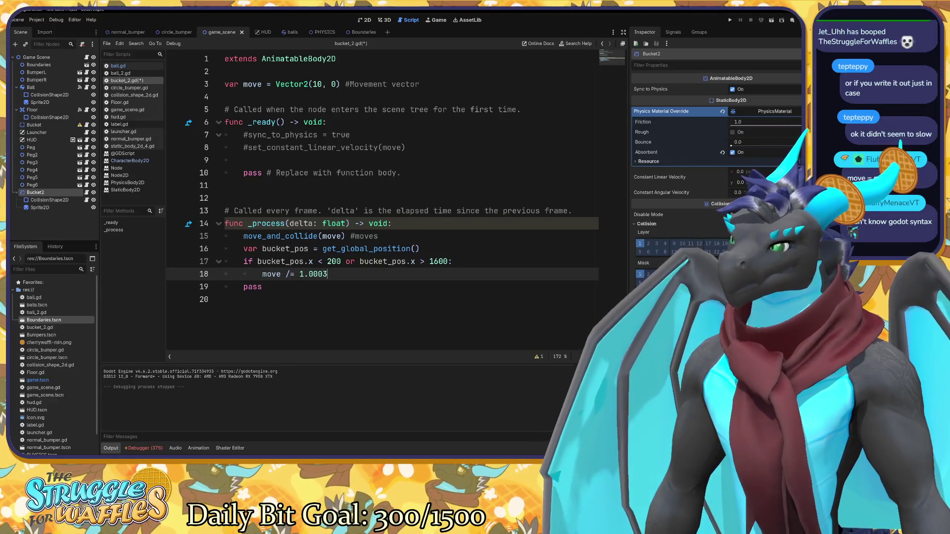
{"action": "key", "text": "BackSpace"}
{"action": "type", "text": "1"}
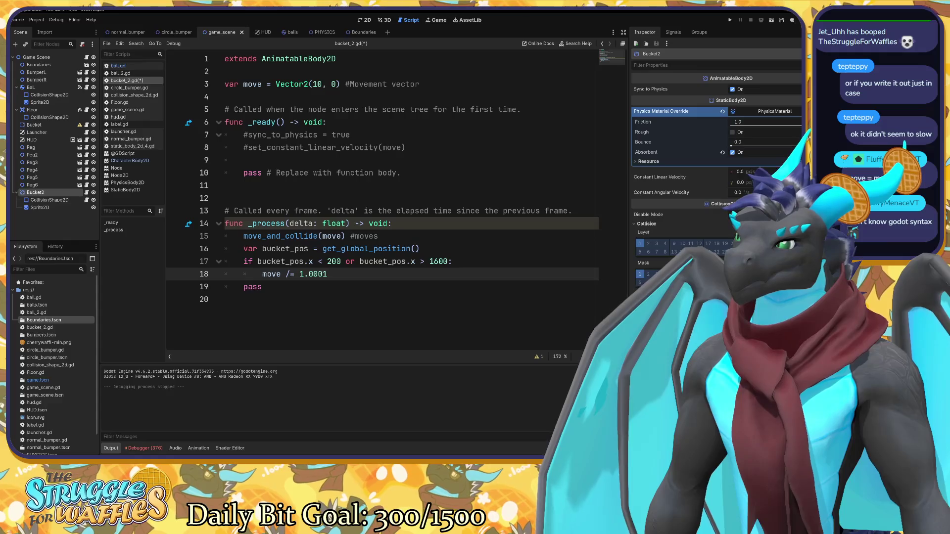
{"action": "key", "text": "BackSpace"}
{"action": "key", "text": "BackSpace"}
{"action": "type", "text": "1"}
{"action": "key", "text": "Return"}
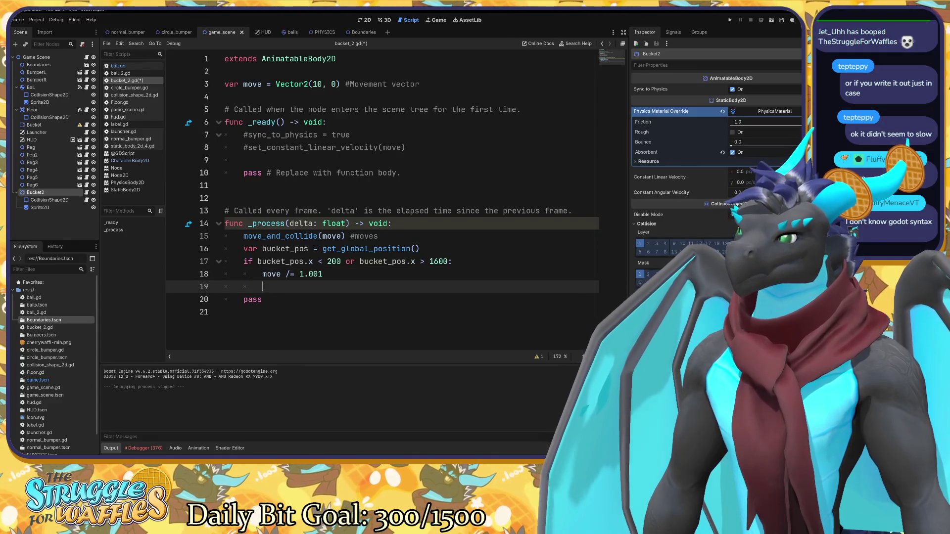
{"action": "key", "text": "BackSpace"}
{"action": "key", "text": "BackSpace"}
{"action": "key", "text": "BackSpace"}
{"action": "key", "text": "ctrl+s"}
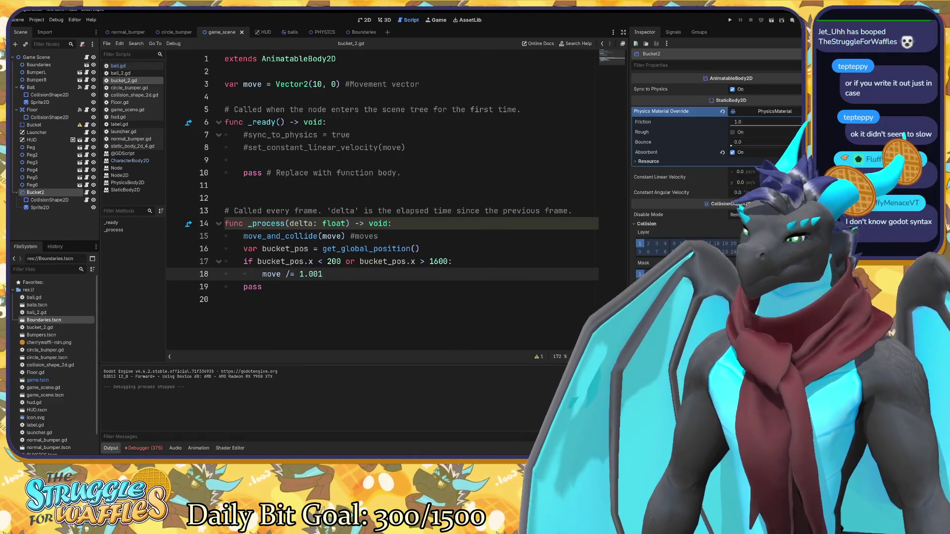
{"action": "key", "text": "F5"}
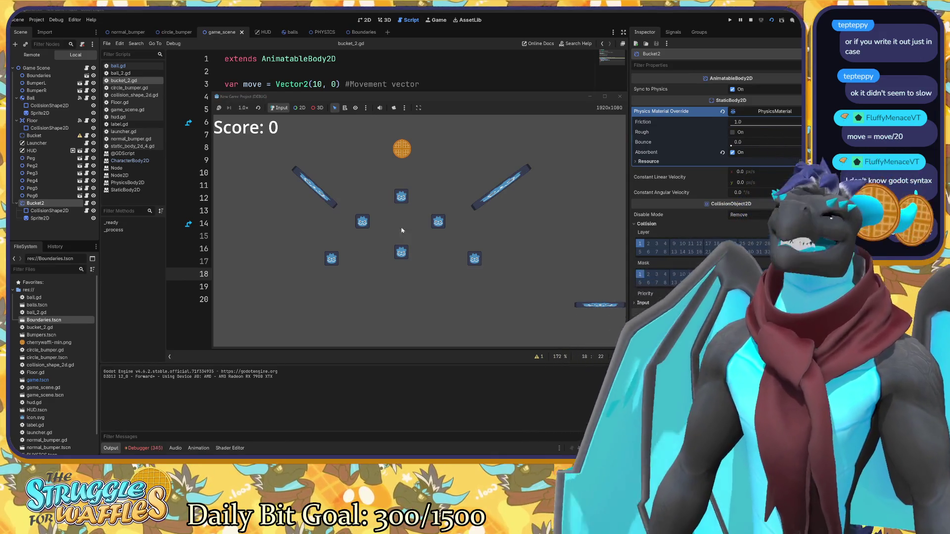
Change the divisor to 1.01 and test-run the game.
{"action": "left_click", "coordinate": [620, 96]}
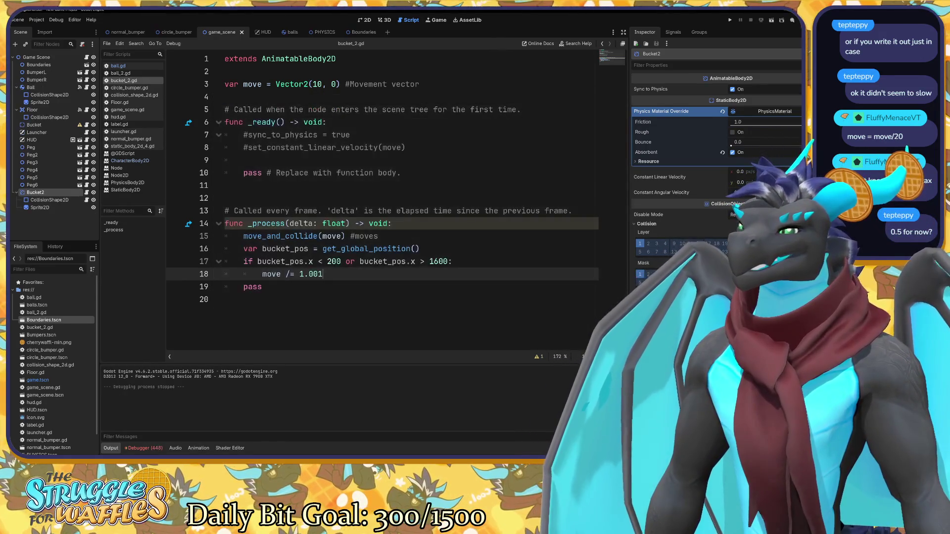
{"action": "key", "text": "BackSpace"}
{"action": "key", "text": "BackSpace"}
{"action": "type", "text": "1"}
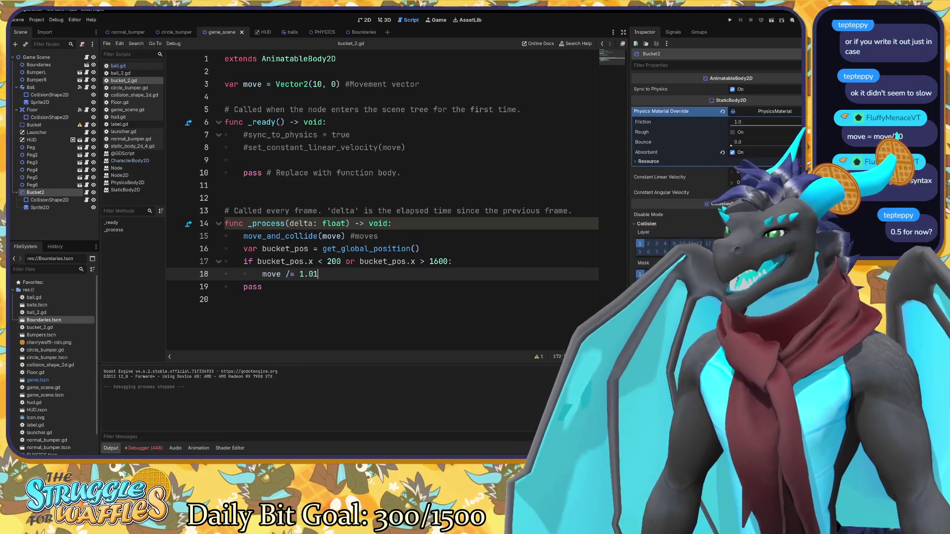
{"action": "key", "text": "F5"}
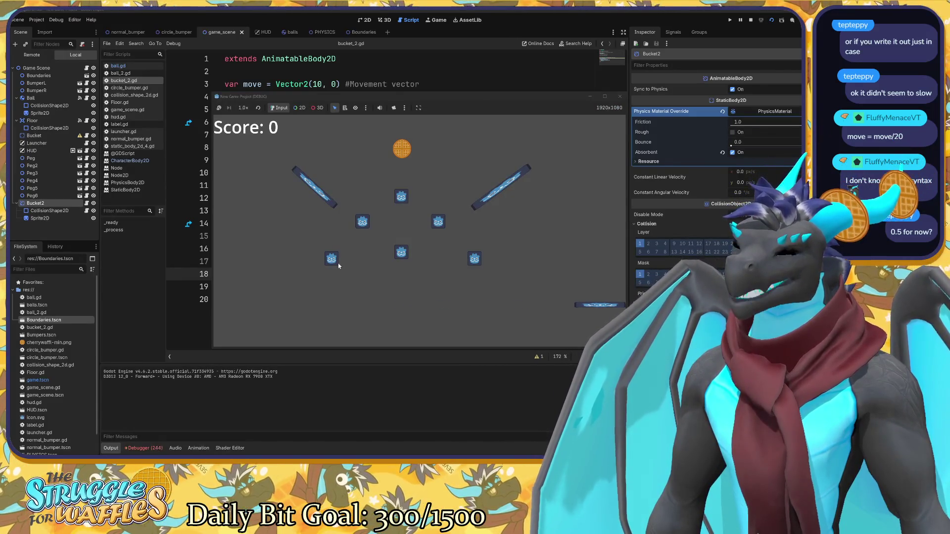
Try another divisor with two test runs, then settle on 1.016 and save.
{"action": "left_click", "coordinate": [619, 96]}
{"action": "key", "text": "BackSpace"}
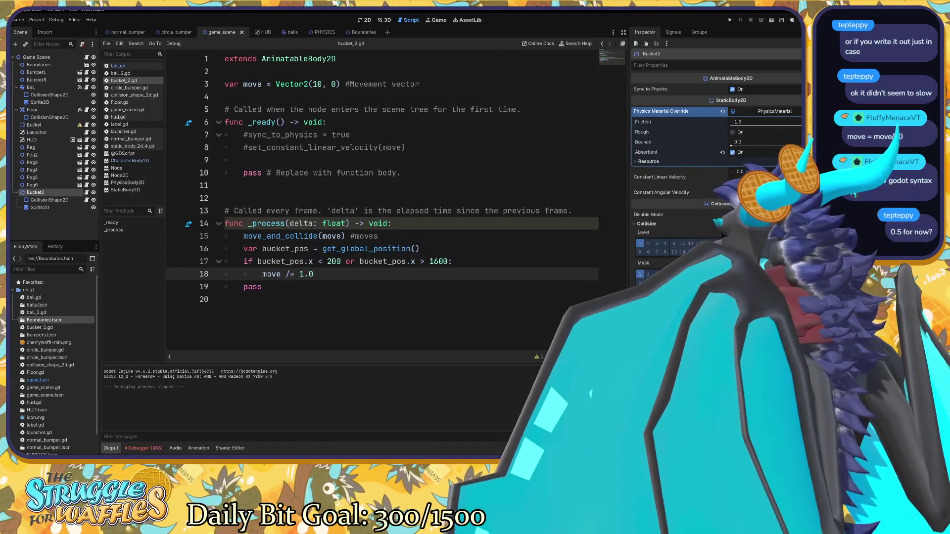
{"action": "type", "text": "5"}
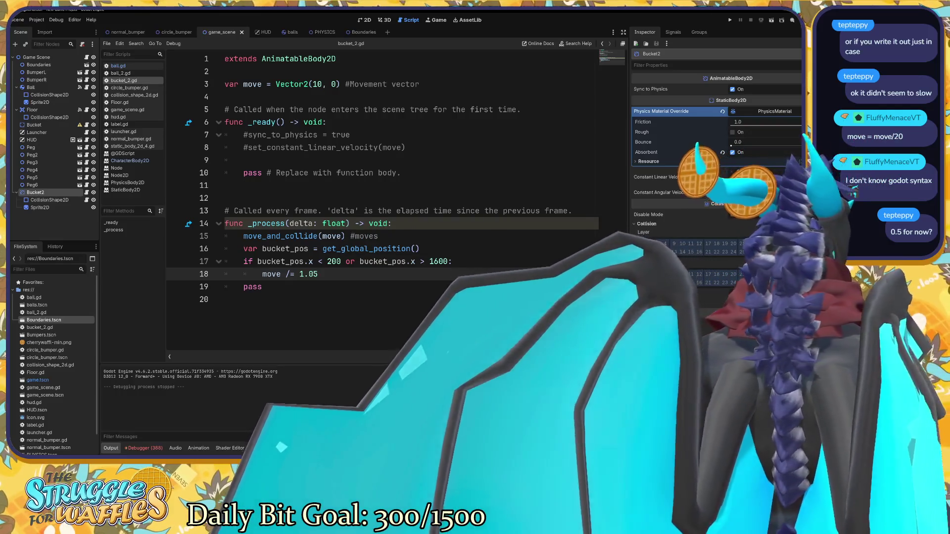
{"action": "key", "text": "F5"}
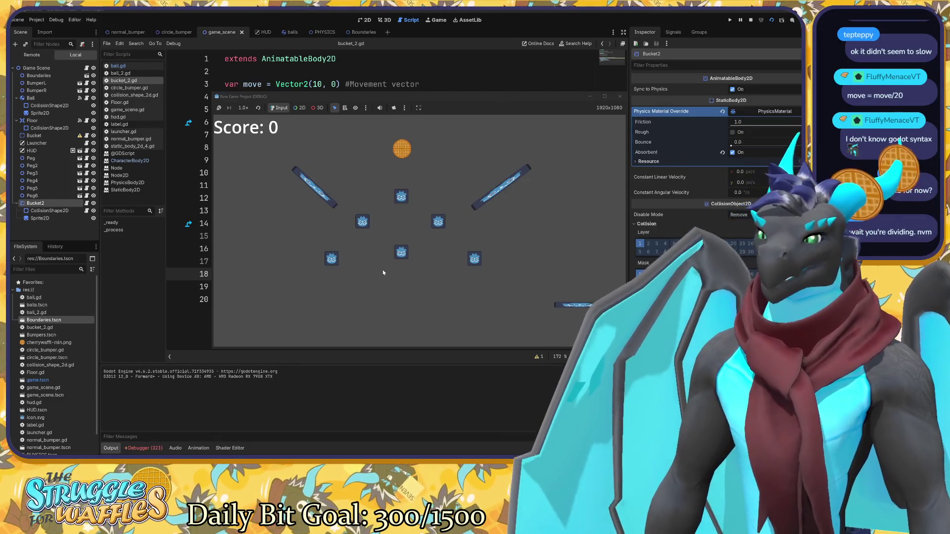
{"action": "left_click", "coordinate": [620, 96]}
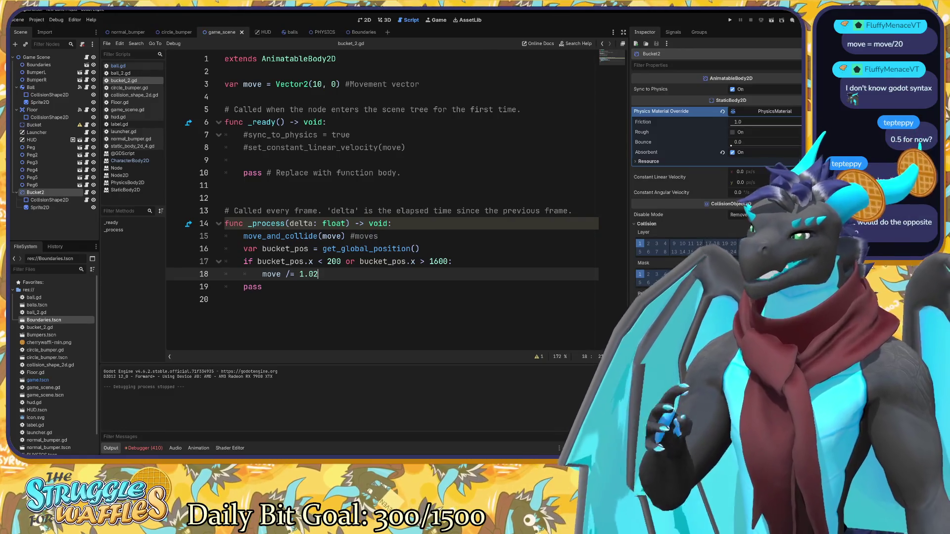
{"action": "key", "text": "F5"}
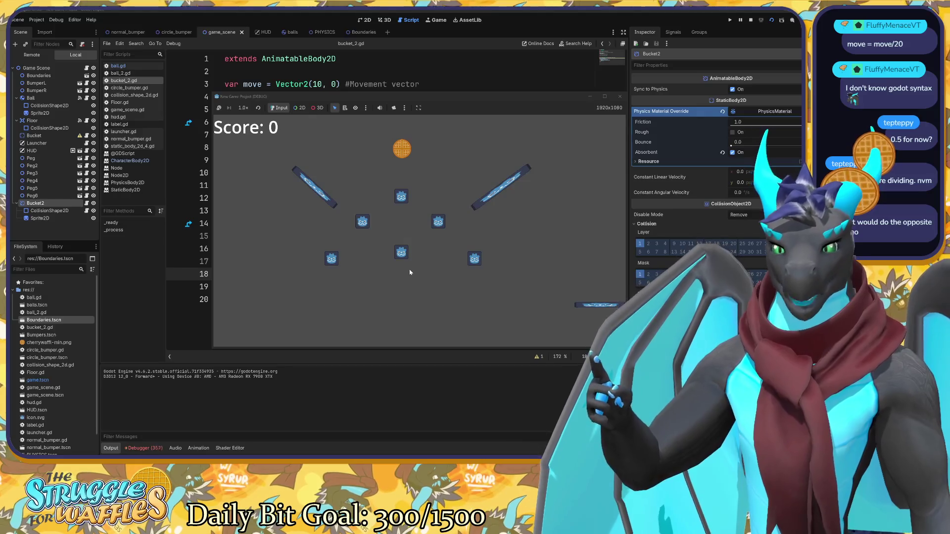
{"action": "left_click", "coordinate": [620, 97]}
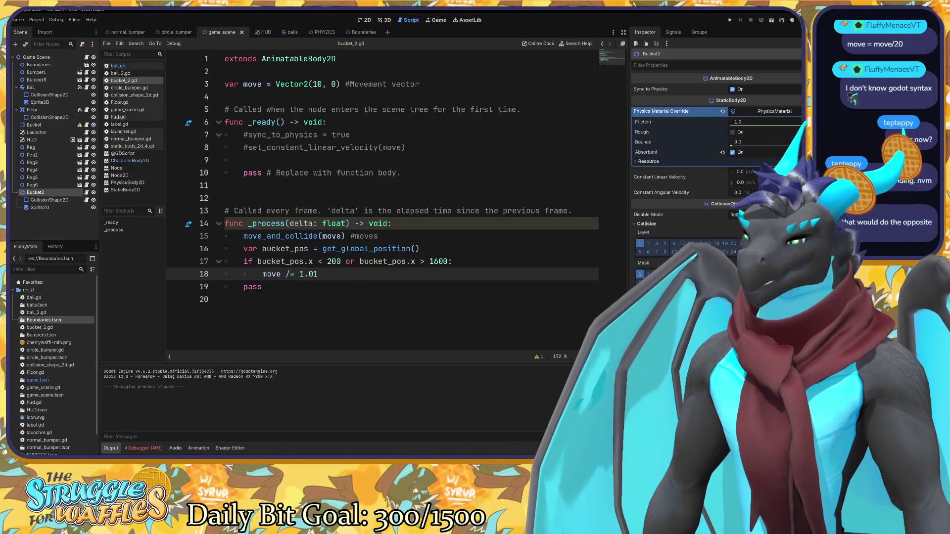
{"action": "type", "text": "6"}
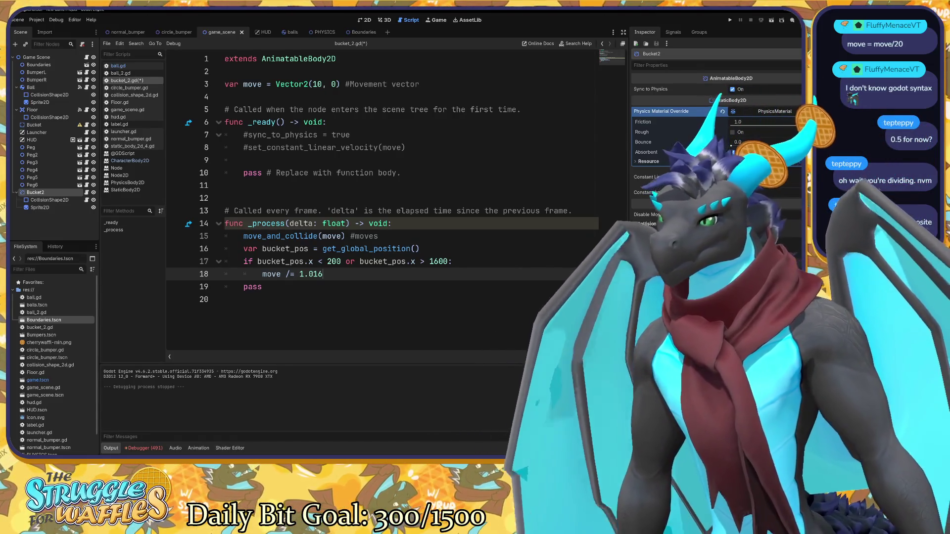
{"action": "key", "text": "ctrl+s"}
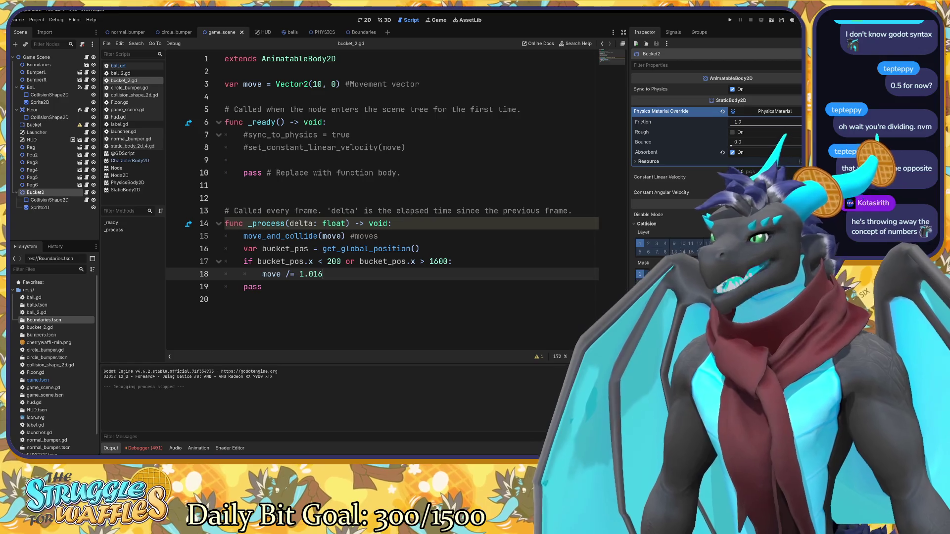
{"action": "mouse_move", "coordinate": [310, 237]}
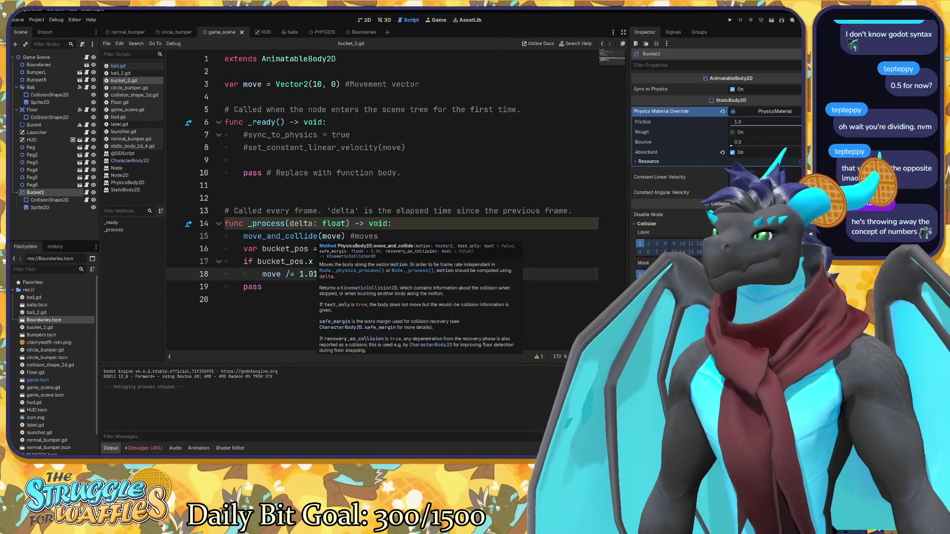
Switch the right dock to Signals, then back to Inspector to show Bucket2's properties.
{"action": "left_click", "coordinate": [674, 32]}
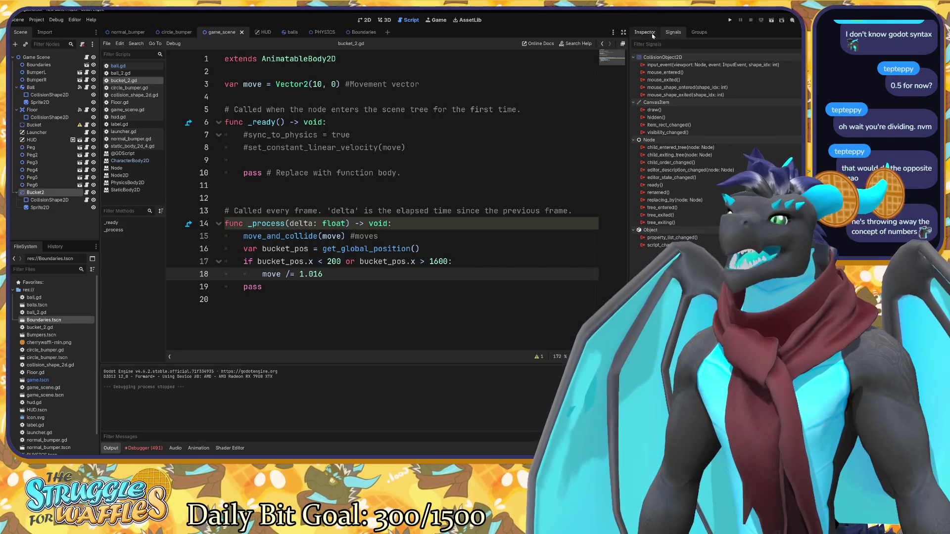
{"action": "left_click", "coordinate": [652, 34]}
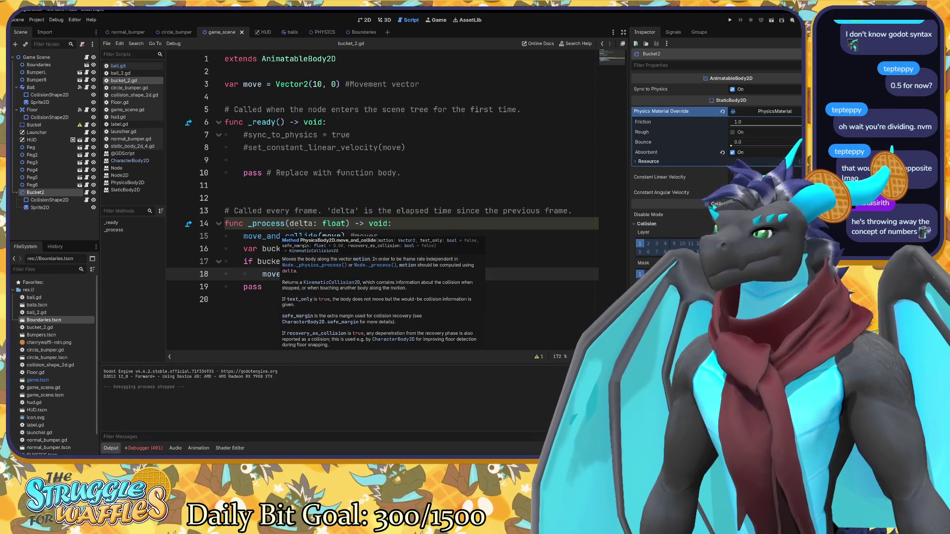
Open the KinematicCollision2D class reference, read its method descriptions, and return to bucket_2.gd.
{"action": "left_click", "coordinate": [317, 281]}
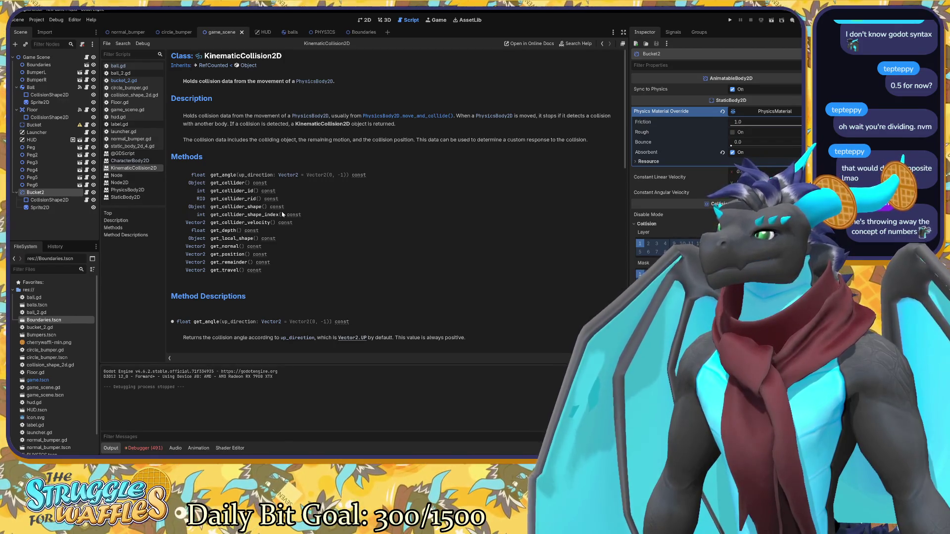
{"action": "scroll", "coordinate": [264, 223], "scroll_direction": "down", "scroll_amount": 3}
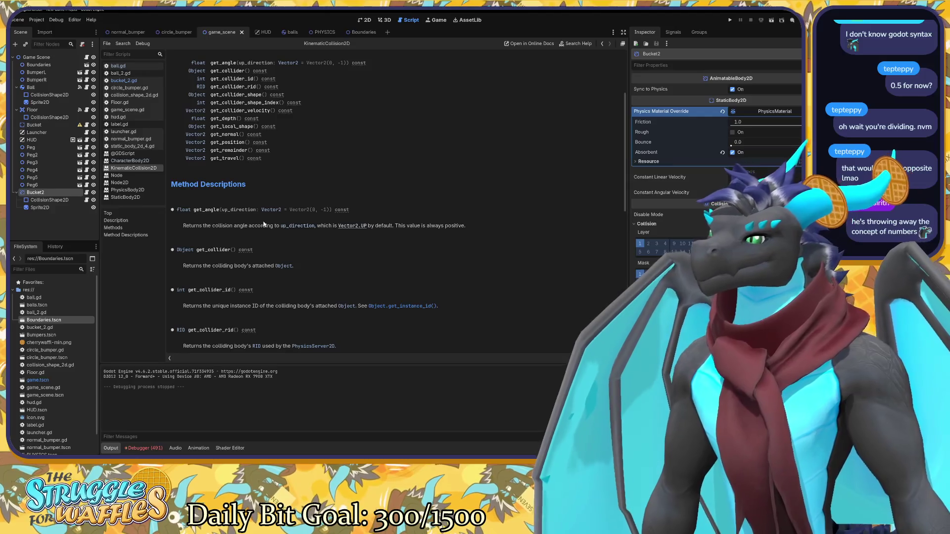
{"action": "scroll", "coordinate": [264, 223], "scroll_direction": "up", "scroll_amount": 3}
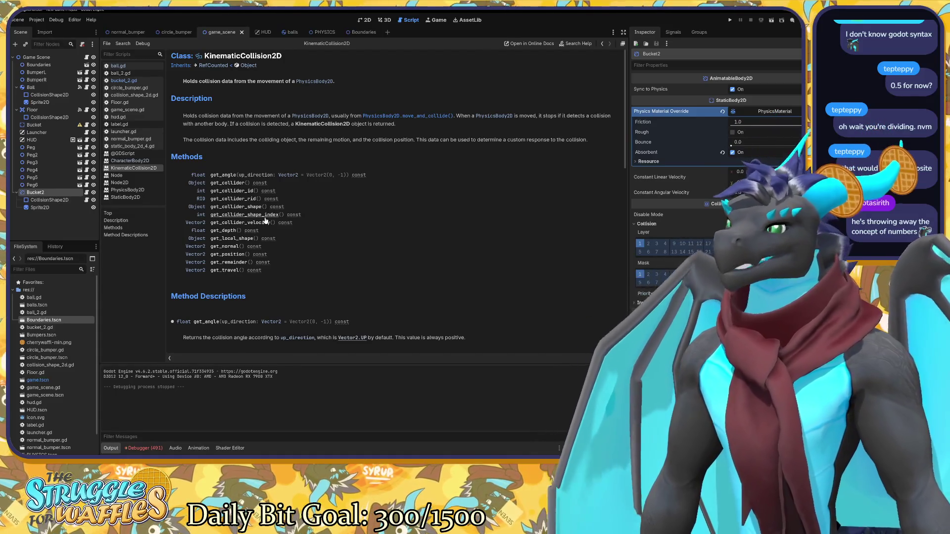
{"action": "left_click", "coordinate": [235, 272]}
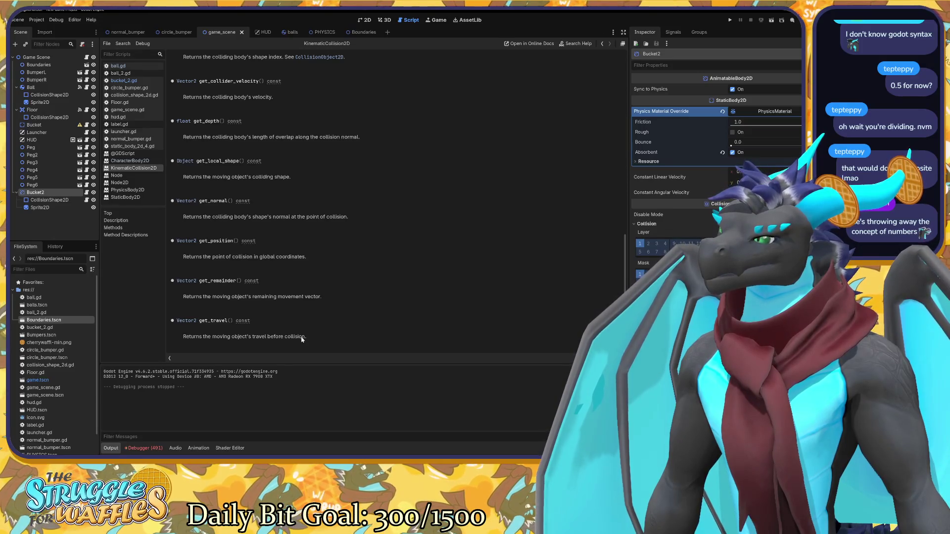
{"action": "left_click_drag", "start_coordinate": [270, 299], "coordinate": [316, 290]}
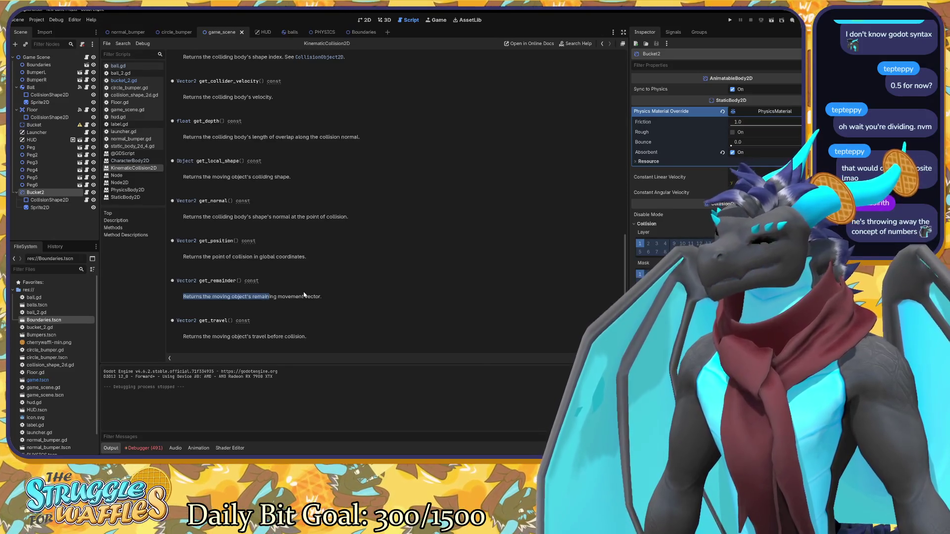
{"action": "left_click", "coordinate": [302, 297]}
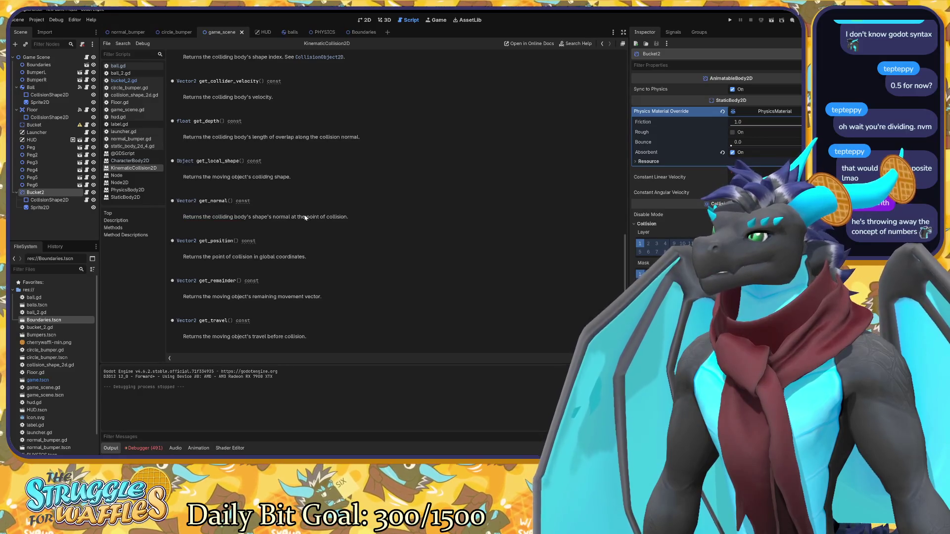
{"action": "scroll", "coordinate": [286, 177], "scroll_direction": "up", "scroll_amount": 1}
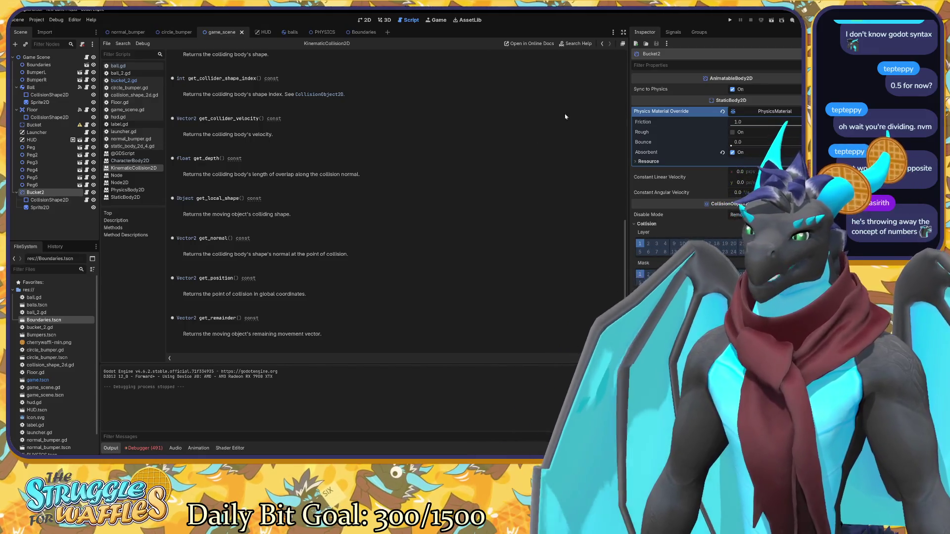
{"action": "left_click", "coordinate": [124, 81]}
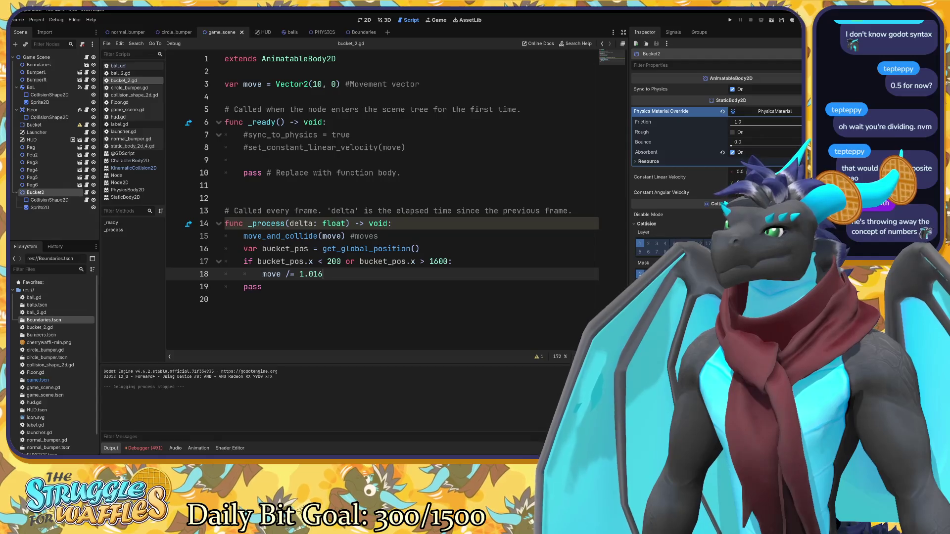
Reopen the KinematicCollision2D reference, scroll through it, and switch back to bucket_2.gd.
{"action": "mouse_move", "coordinate": [307, 236]}
{"action": "left_click", "coordinate": [338, 253]}
{"action": "scroll", "coordinate": [267, 197], "scroll_direction": "down", "scroll_amount": 10}
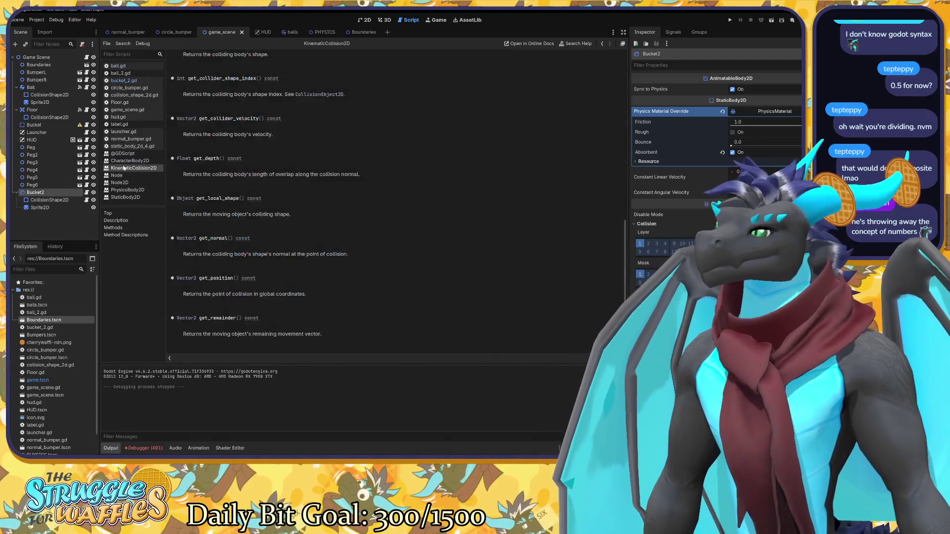
{"action": "scroll", "coordinate": [282, 204], "scroll_direction": "up", "scroll_amount": 3}
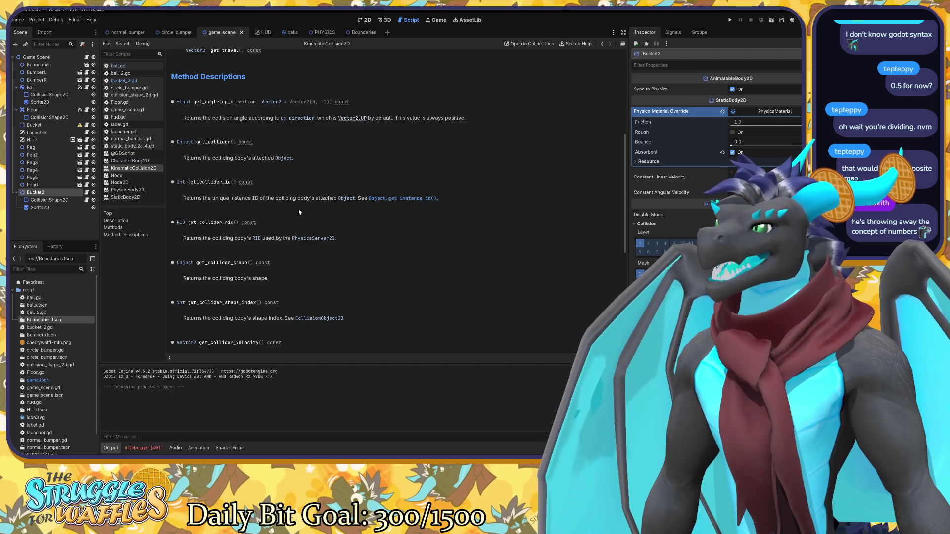
{"action": "scroll", "coordinate": [299, 212], "scroll_direction": "up", "scroll_amount": 2}
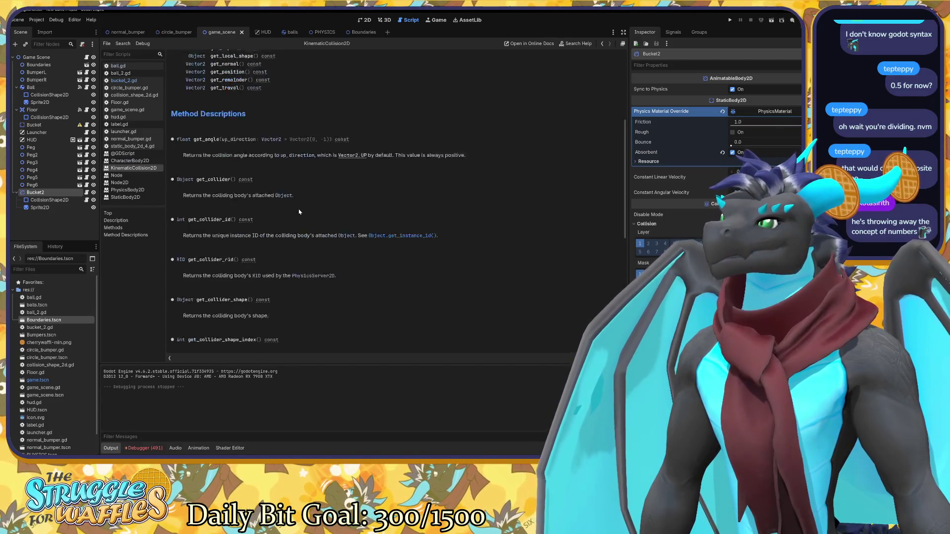
{"action": "scroll", "coordinate": [300, 211], "scroll_direction": "up", "scroll_amount": 2}
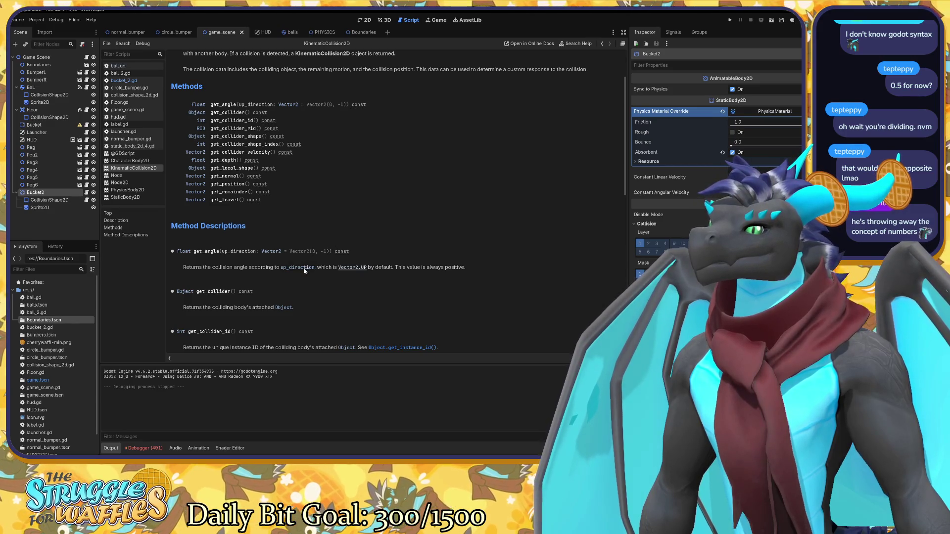
{"action": "scroll", "coordinate": [369, 298], "scroll_direction": "down", "scroll_amount": 3}
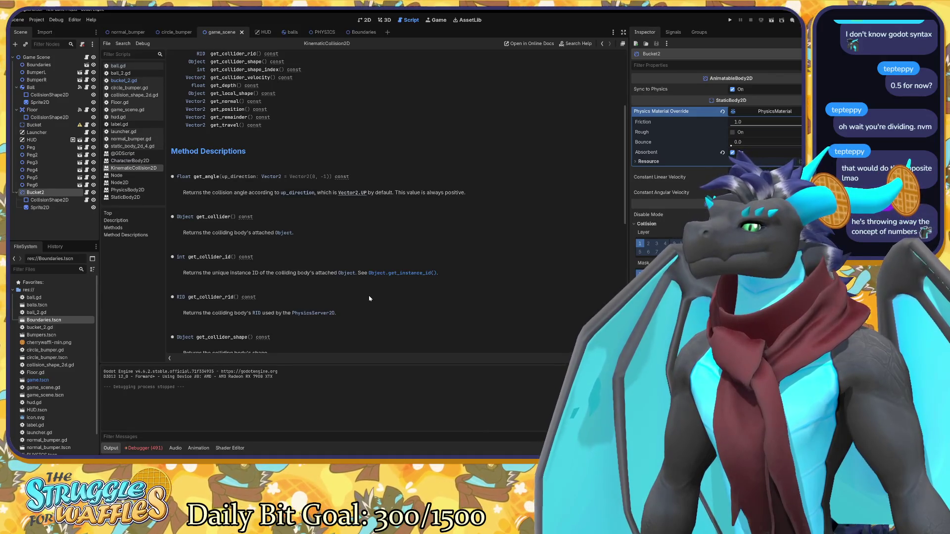
{"action": "scroll", "coordinate": [369, 298], "scroll_direction": "up", "scroll_amount": 4}
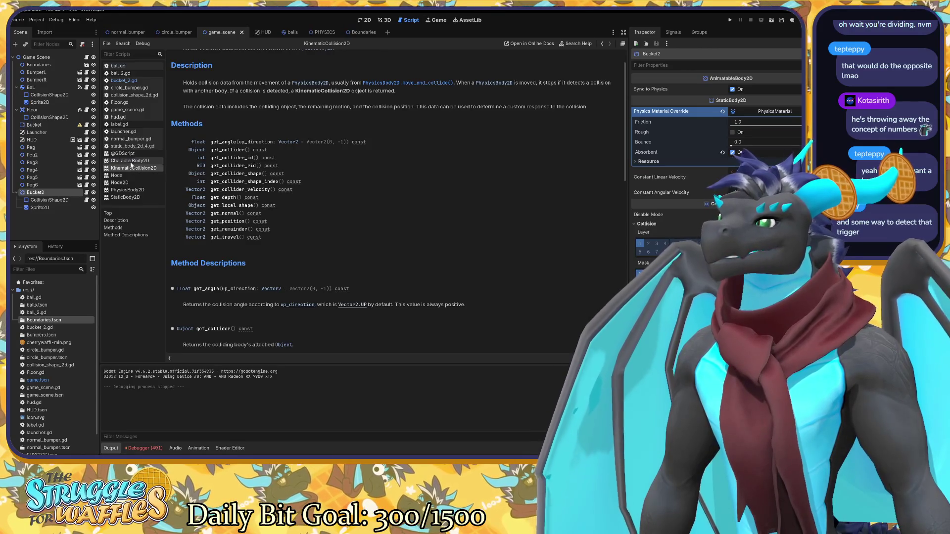
{"action": "left_click", "coordinate": [124, 80]}
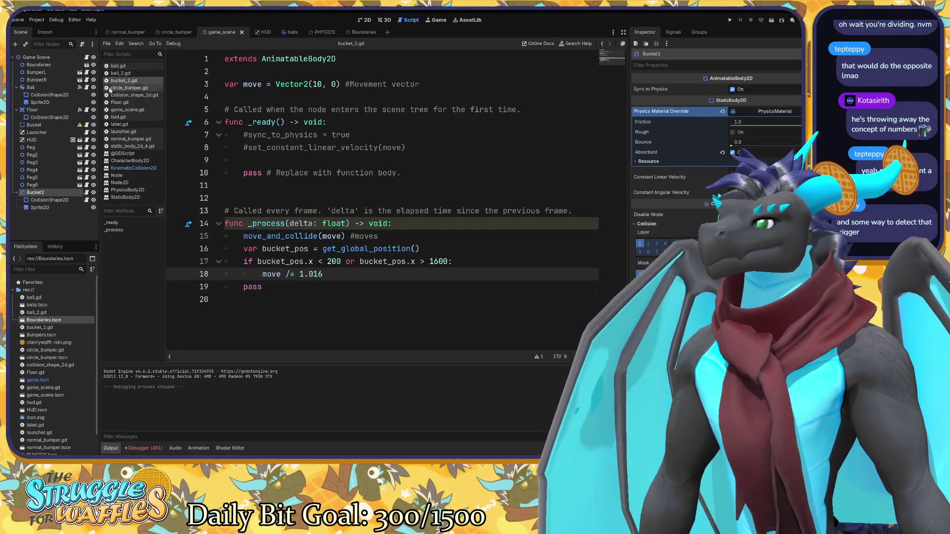
Delete the Bucket node from the game scene after one cancelled attempt.
{"action": "left_click", "coordinate": [39, 125]}
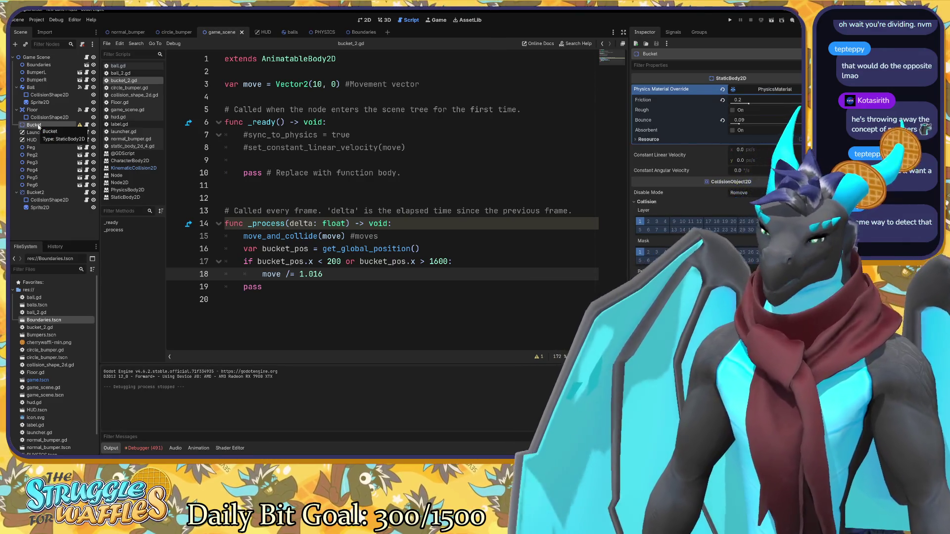
{"action": "key", "text": "Delete"}
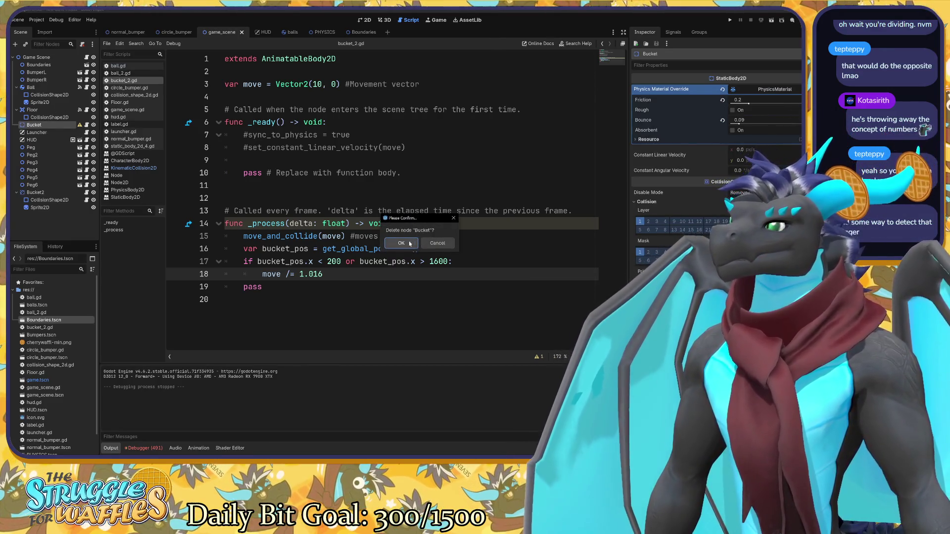
{"action": "left_click", "coordinate": [440, 243]}
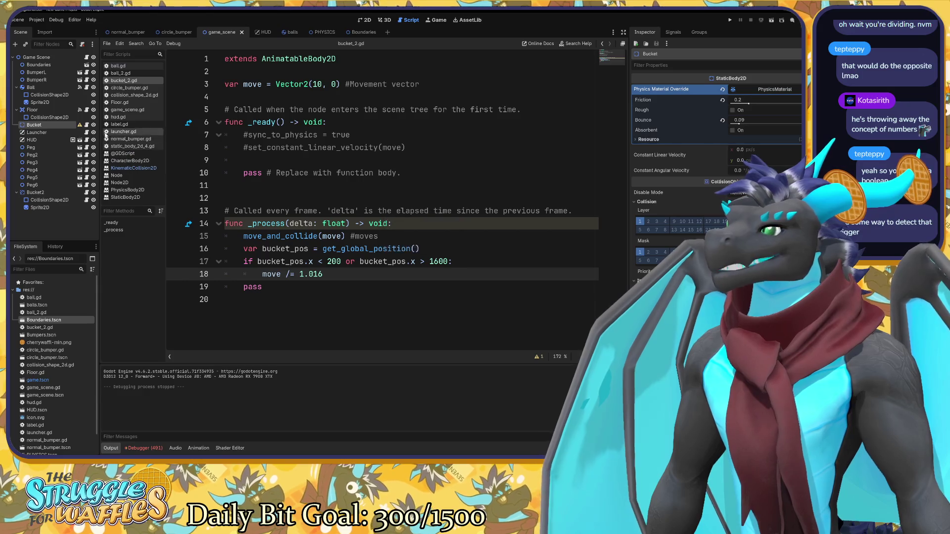
{"action": "left_click", "coordinate": [87, 125]}
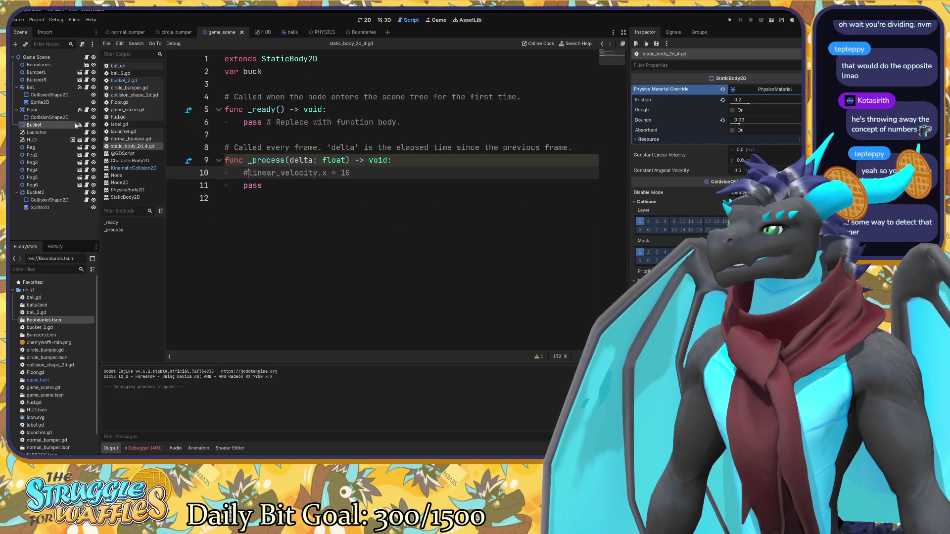
{"action": "key", "text": "Delete"}
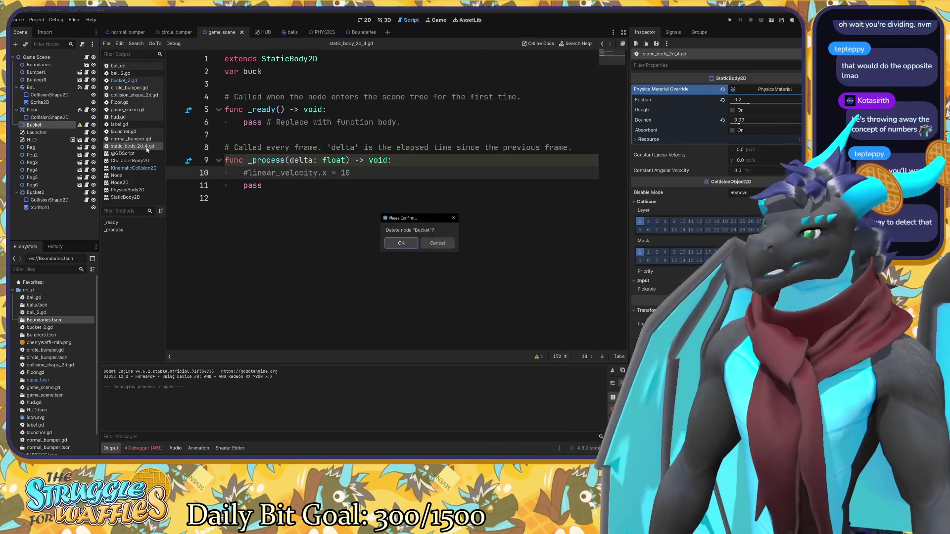
{"action": "left_click", "coordinate": [401, 243]}
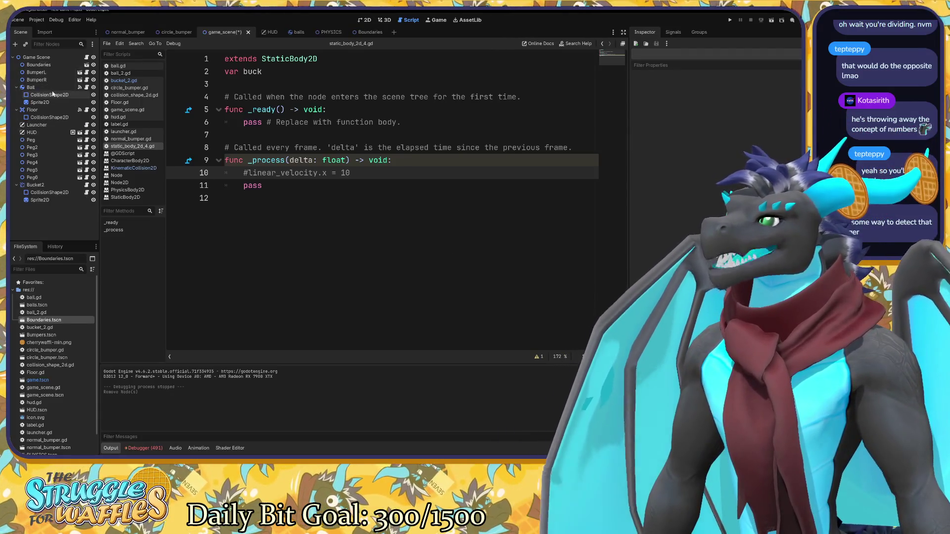
Inspect the signals of the Ball and Bucket2 nodes.
{"action": "left_click", "coordinate": [51, 88]}
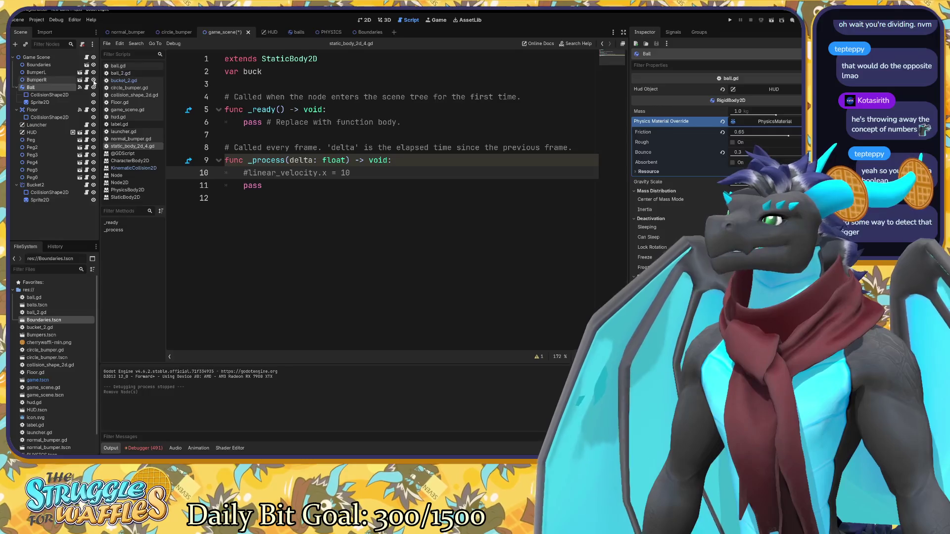
{"action": "left_click", "coordinate": [79, 87]}
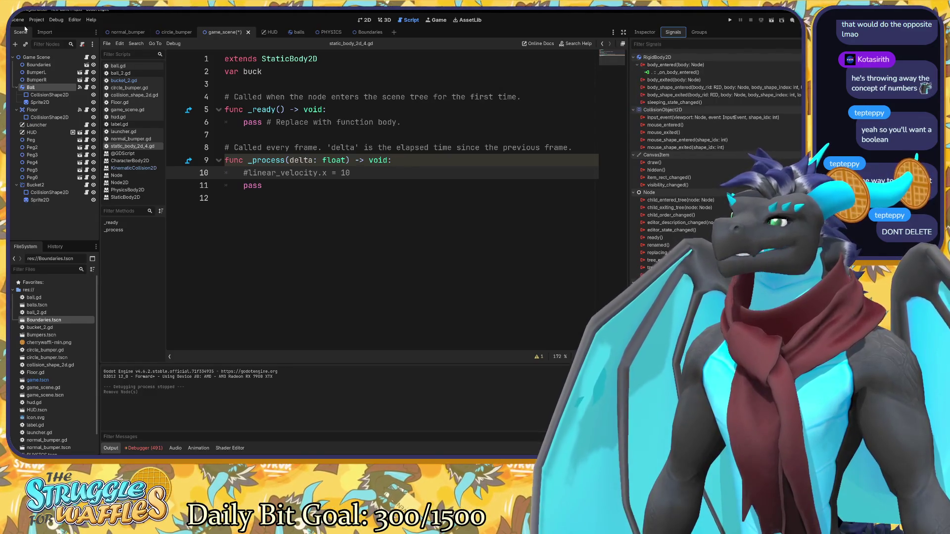
{"action": "left_click", "coordinate": [61, 185]}
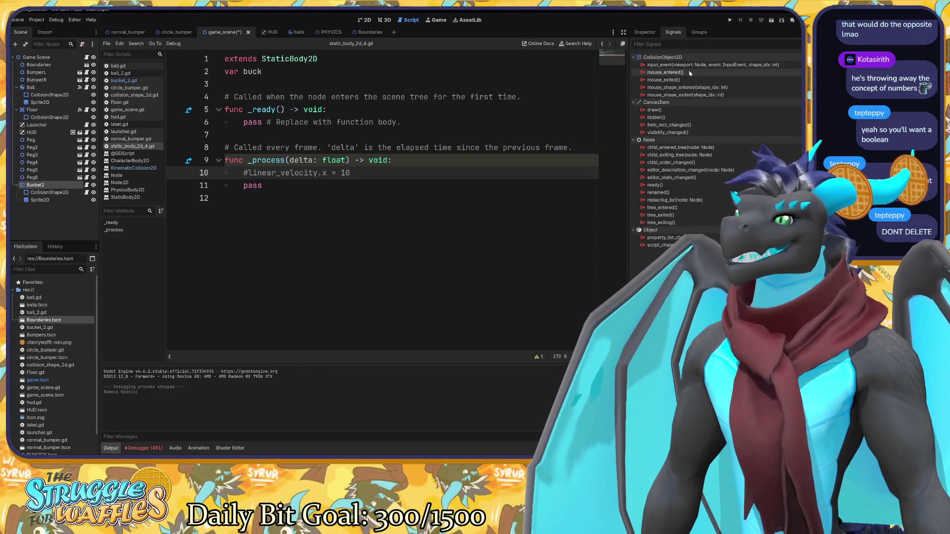
{"action": "mouse_move", "coordinate": [668, 73]}
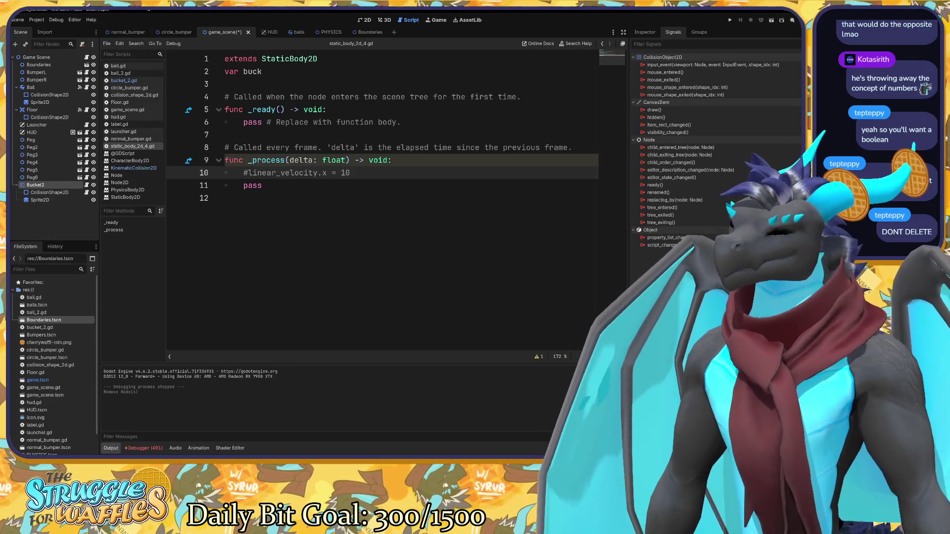
Undo the Bucket deletion, reselect Bucket, and show the board in the 2D view.
{"action": "key", "text": "ctrl+z"}
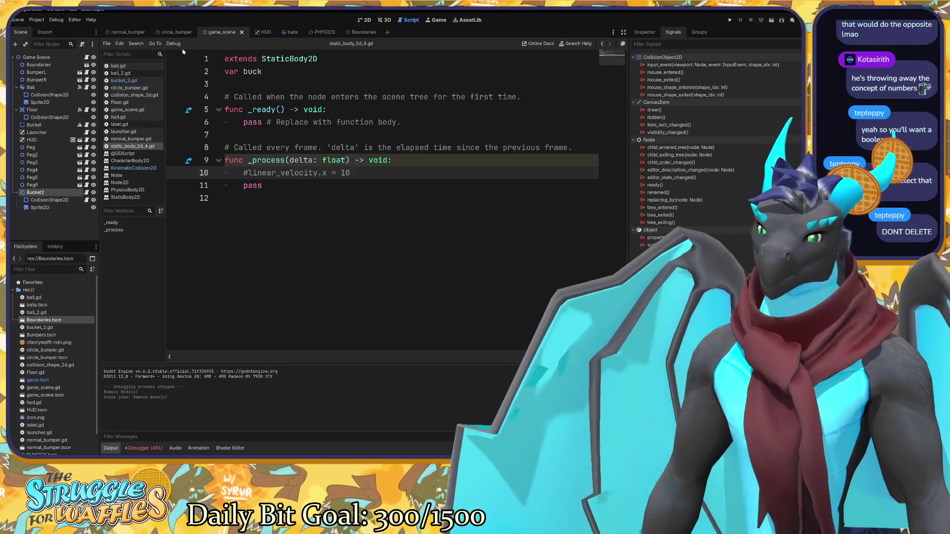
{"action": "left_click", "coordinate": [50, 125]}
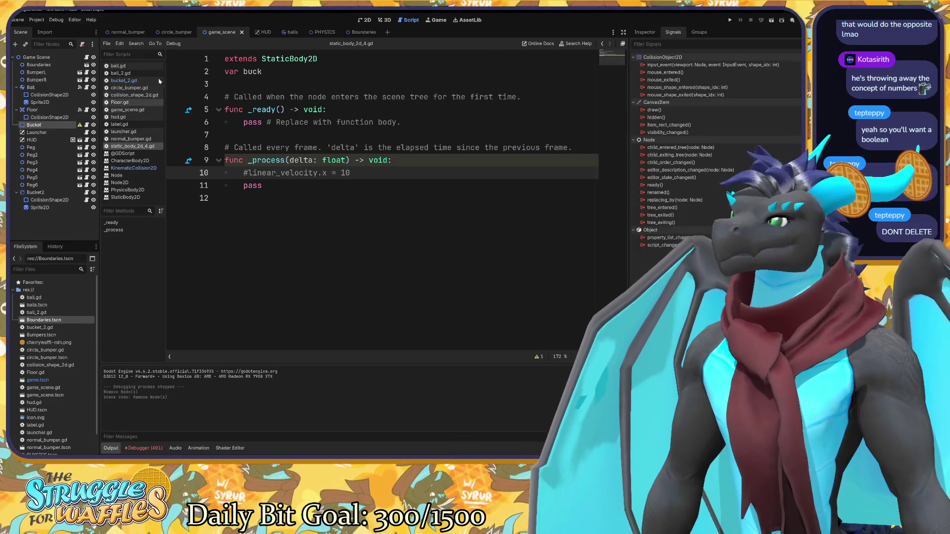
{"action": "left_click", "coordinate": [367, 20]}
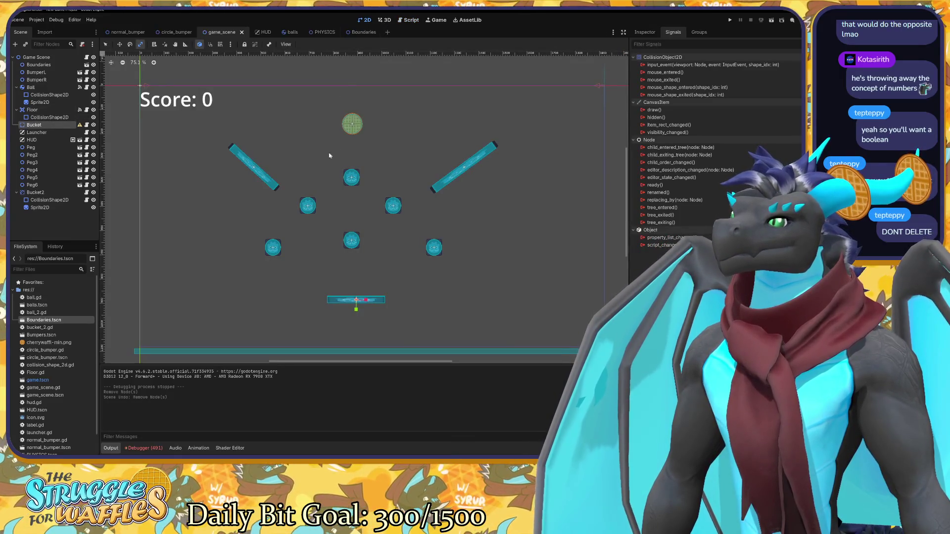
Pick Bucket from the stacked nodes and drag it off the lower bucket.
{"action": "right_click", "coordinate": [357, 300], "text": "alt"}
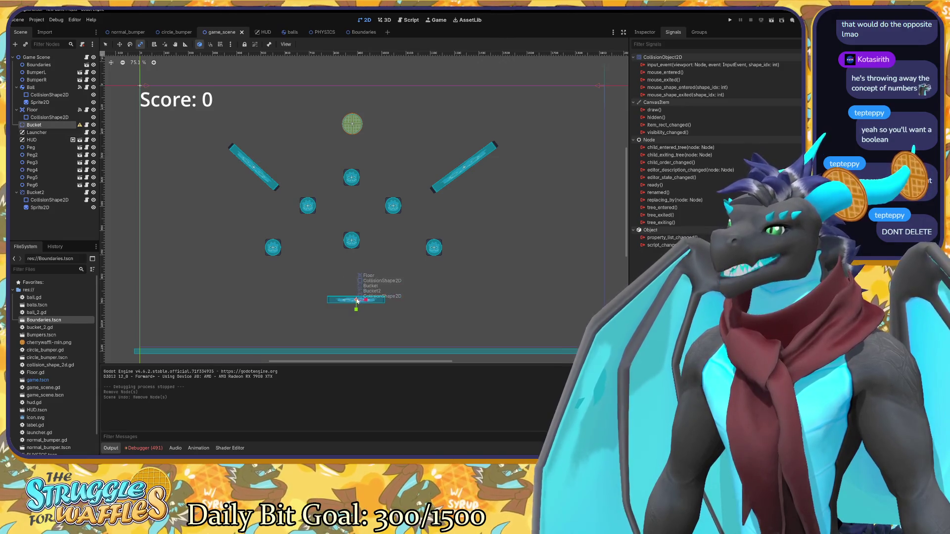
{"action": "left_click", "coordinate": [370, 286]}
{"action": "key", "text": "w"}
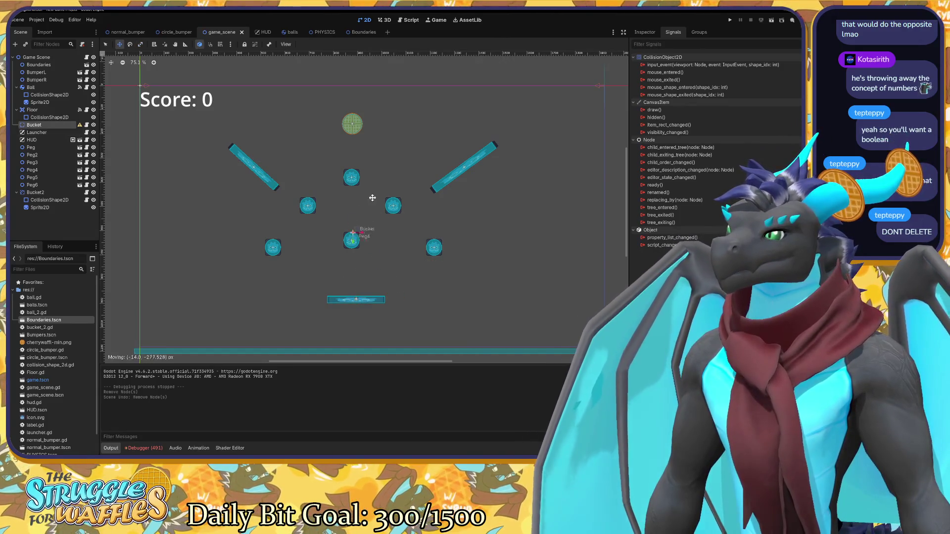
{"action": "left_click_drag", "start_coordinate": [386, 232], "coordinate": [495, 228]}
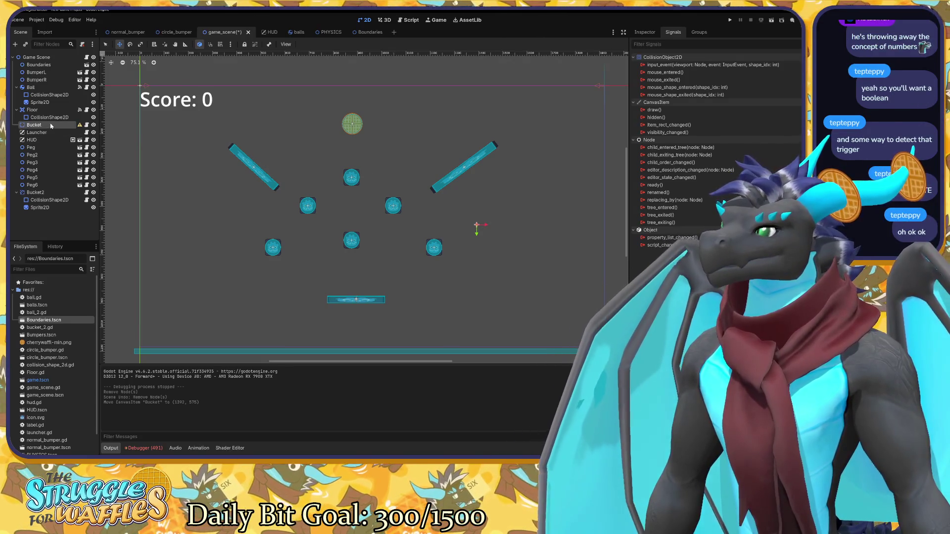
Select the Bucket node and delete it, confirming the removal.
{"action": "left_click", "coordinate": [53, 195]}
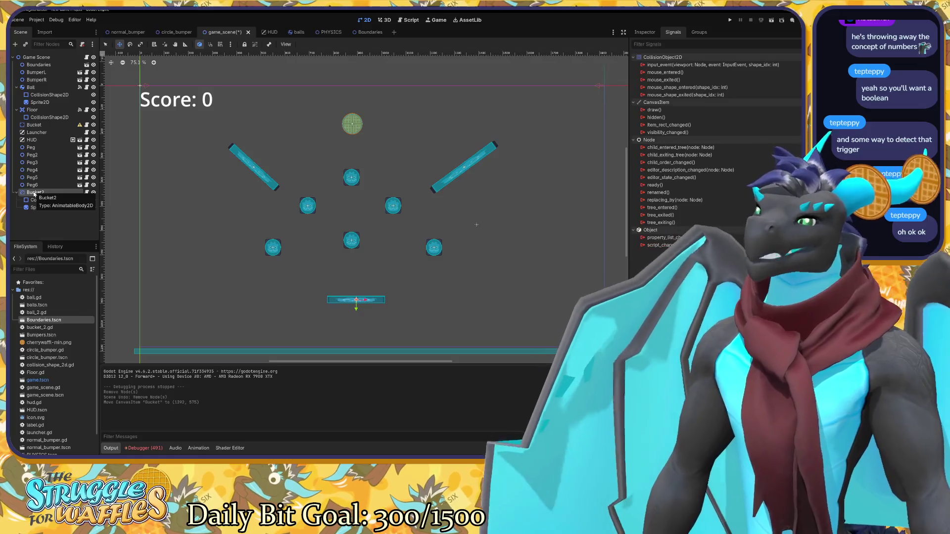
{"action": "left_click", "coordinate": [35, 125]}
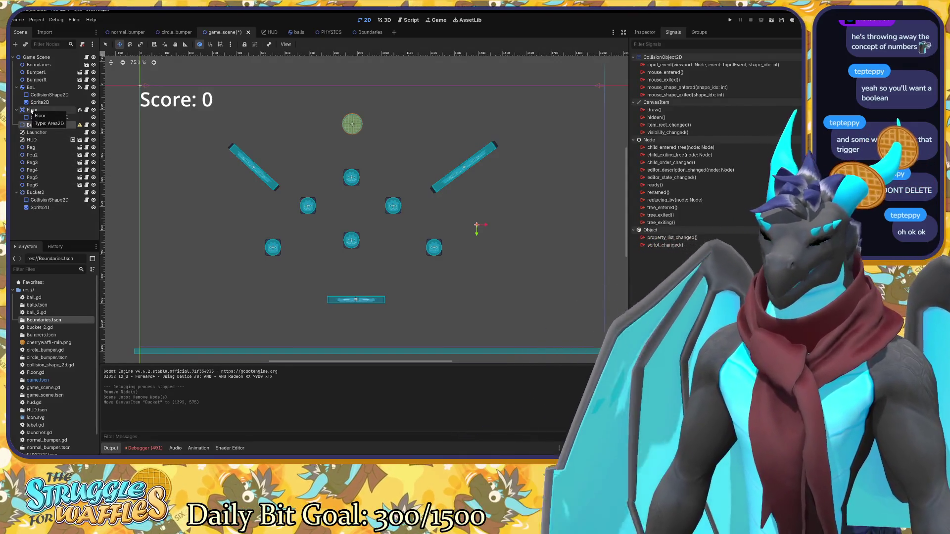
{"action": "key", "text": "Delete"}
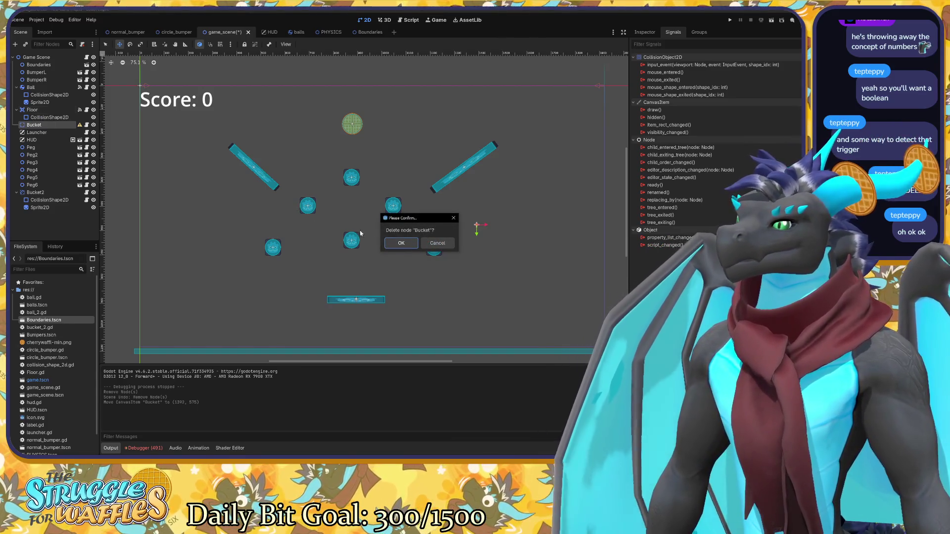
{"action": "left_click", "coordinate": [393, 243]}
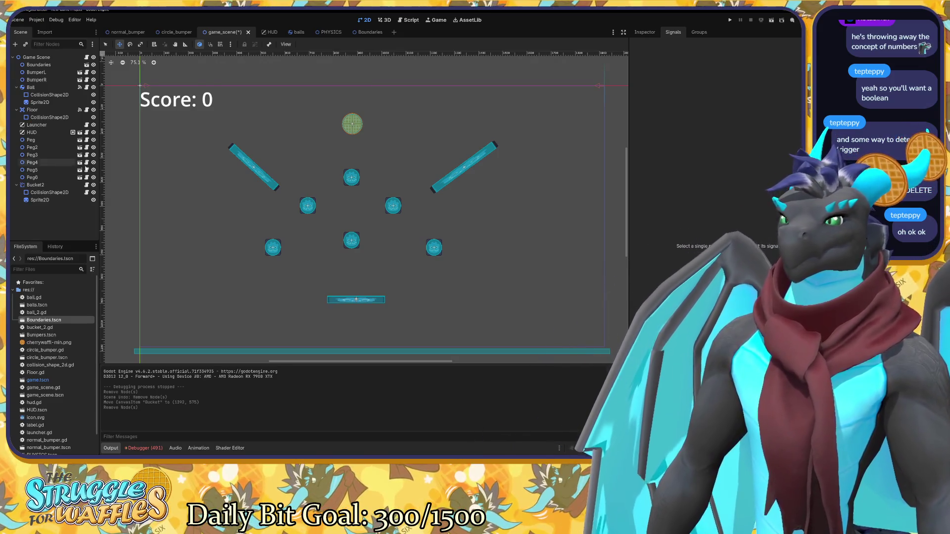
Check Bucket2's collision shape and sprite, then open the Boundaries scene.
{"action": "left_click", "coordinate": [45, 192]}
{"action": "left_click", "coordinate": [44, 186]}
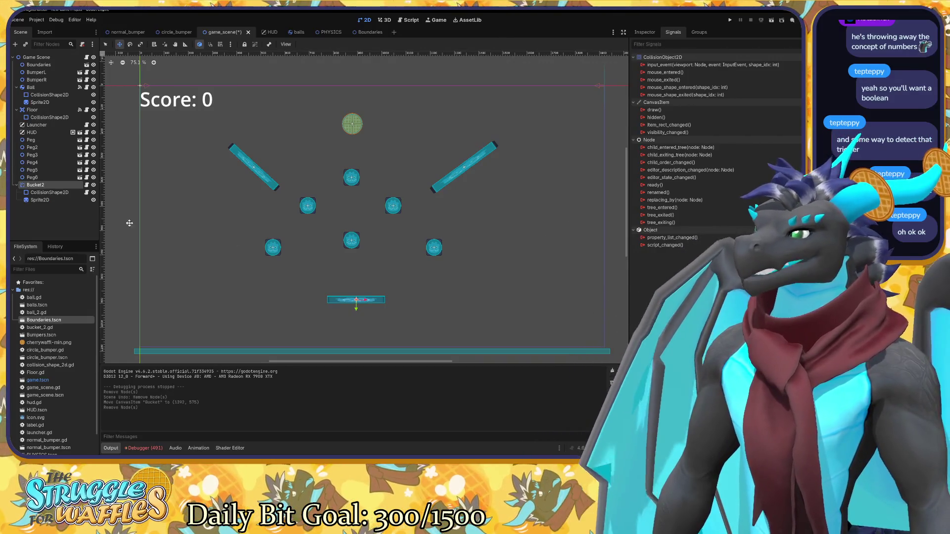
{"action": "left_click", "coordinate": [49, 200]}
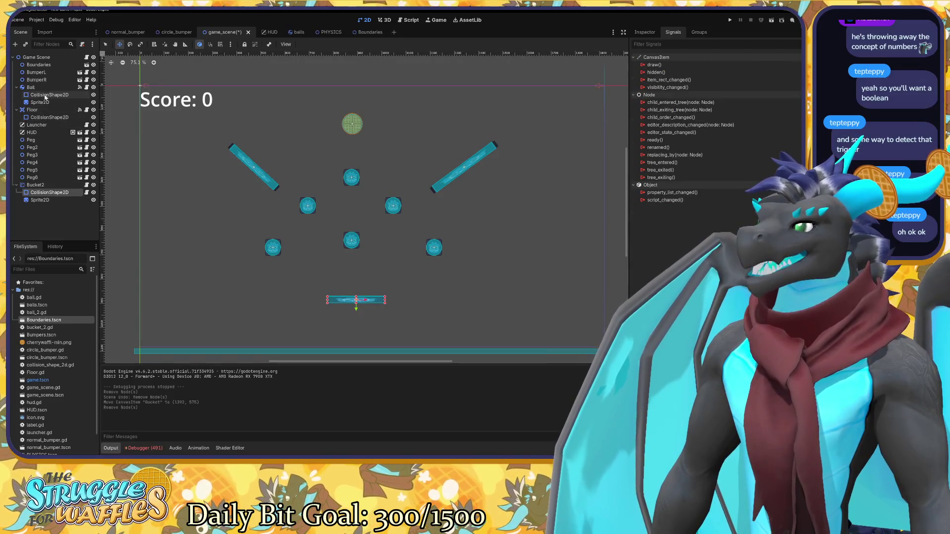
{"action": "left_click", "coordinate": [42, 65]}
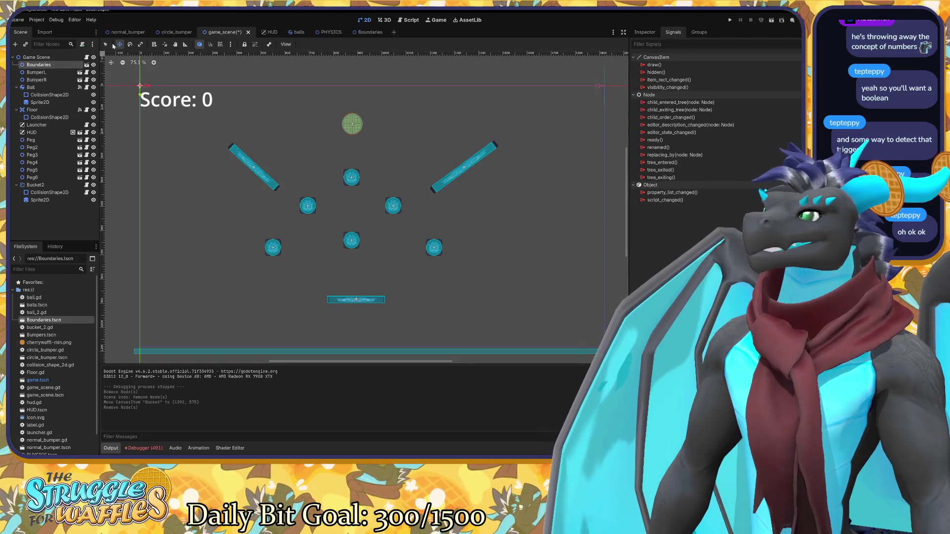
{"action": "left_click", "coordinate": [361, 32]}
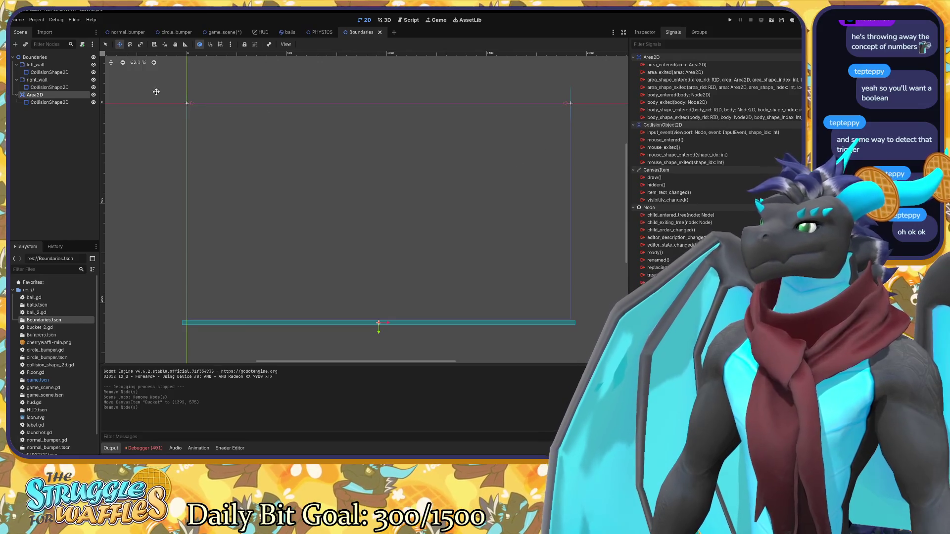
Inspect right_wall, left_wall and their CollisionShape2D children, then switch back to game_scene.
{"action": "left_click", "coordinate": [55, 80]}
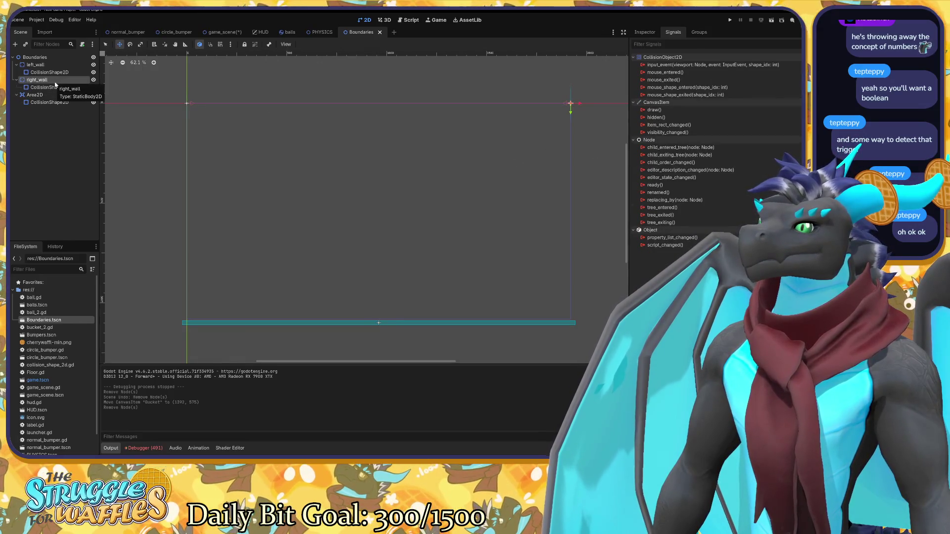
{"action": "left_click", "coordinate": [58, 88]}
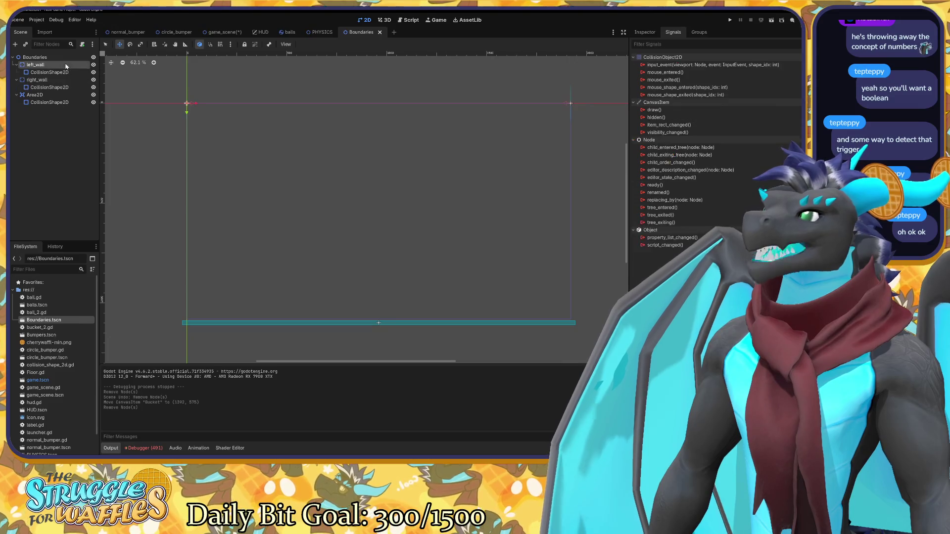
{"action": "left_click", "coordinate": [65, 66]}
{"action": "left_click", "coordinate": [57, 73]}
{"action": "left_click", "coordinate": [57, 67]}
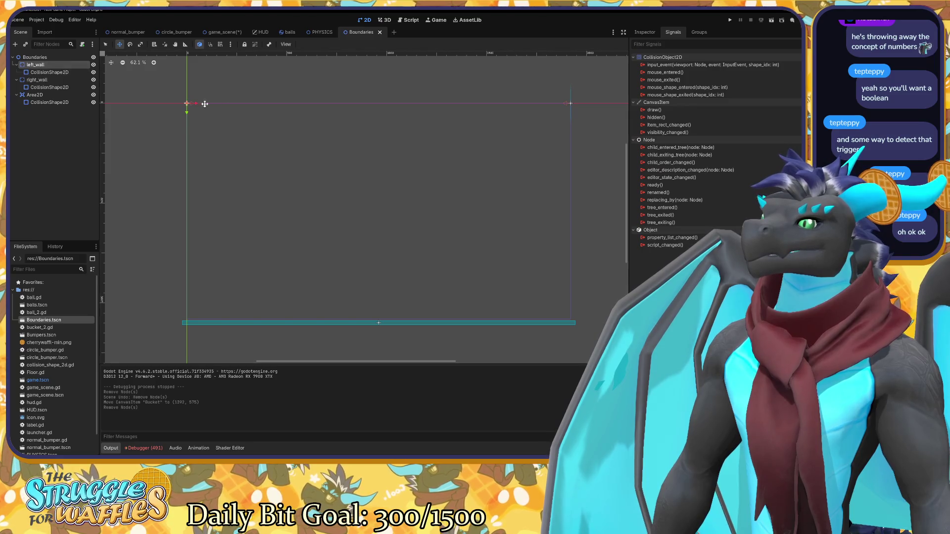
{"action": "left_click", "coordinate": [219, 33]}
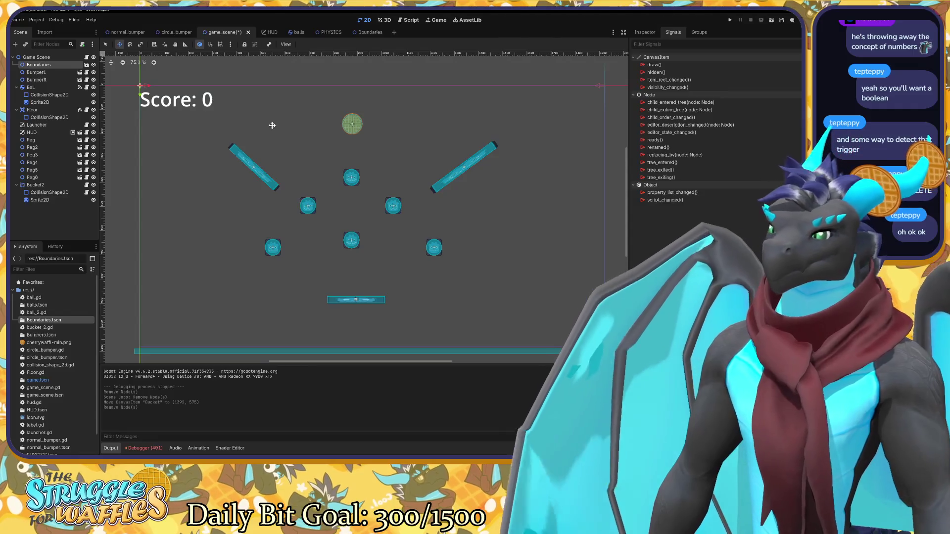
Save the game scene, check Bucket2 and its collision shape, and open bucket_2.gd.
{"action": "key", "text": "ctrl+s"}
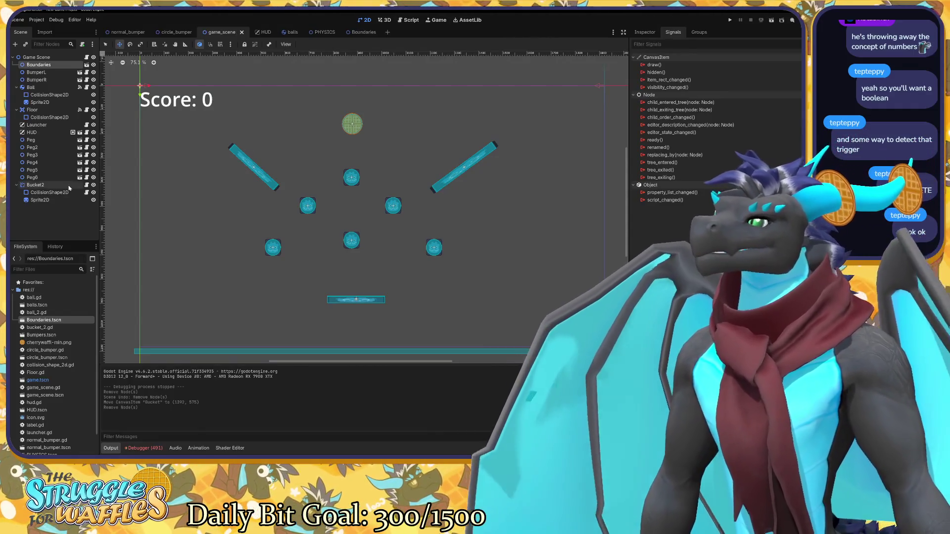
{"action": "left_click", "coordinate": [70, 187]}
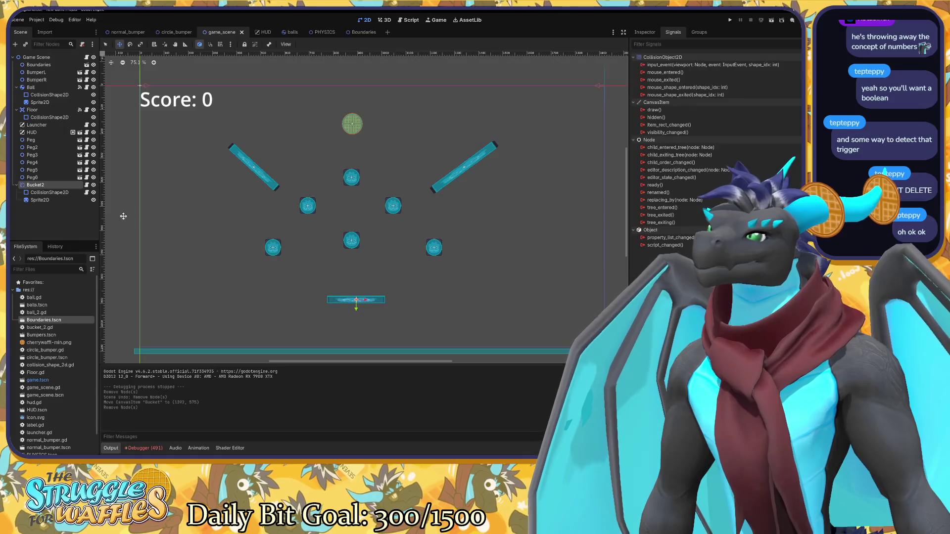
{"action": "left_click", "coordinate": [62, 195]}
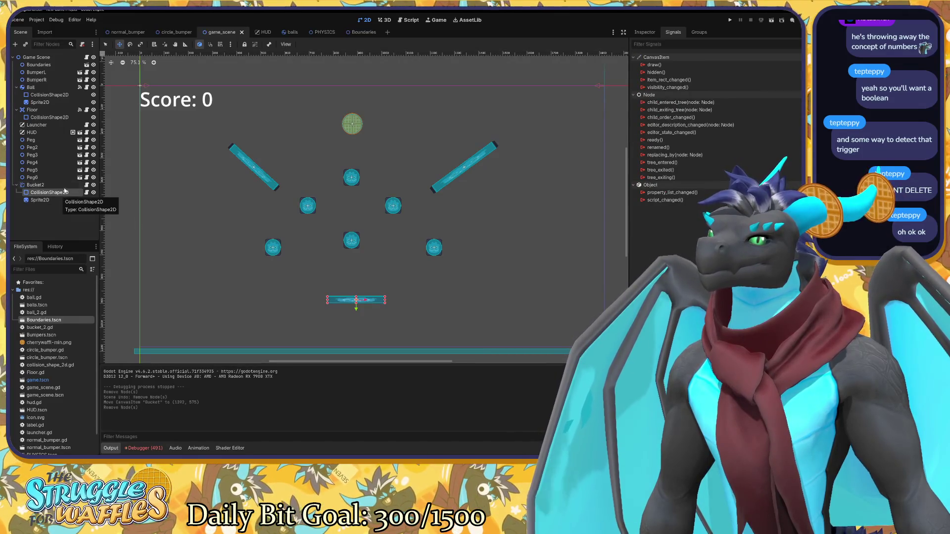
{"action": "left_click", "coordinate": [65, 186]}
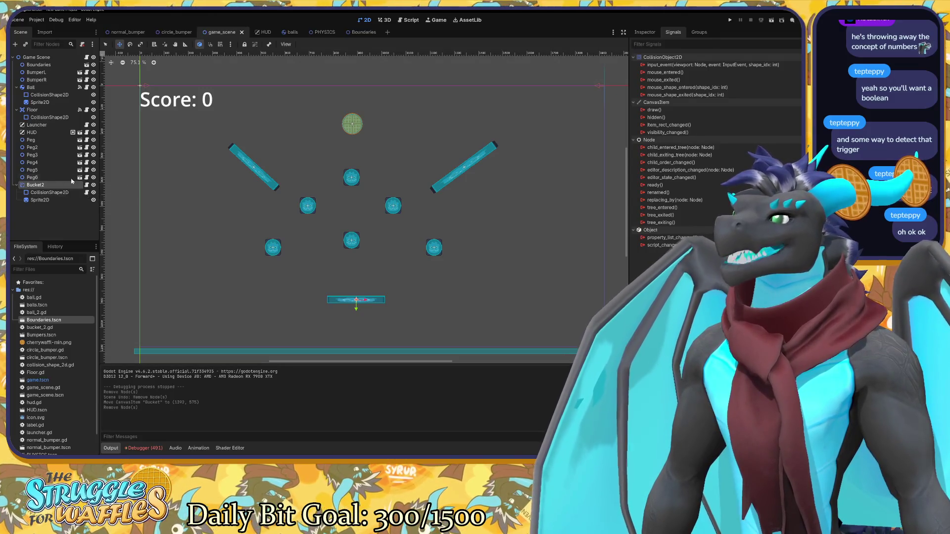
{"action": "left_click", "coordinate": [87, 185]}
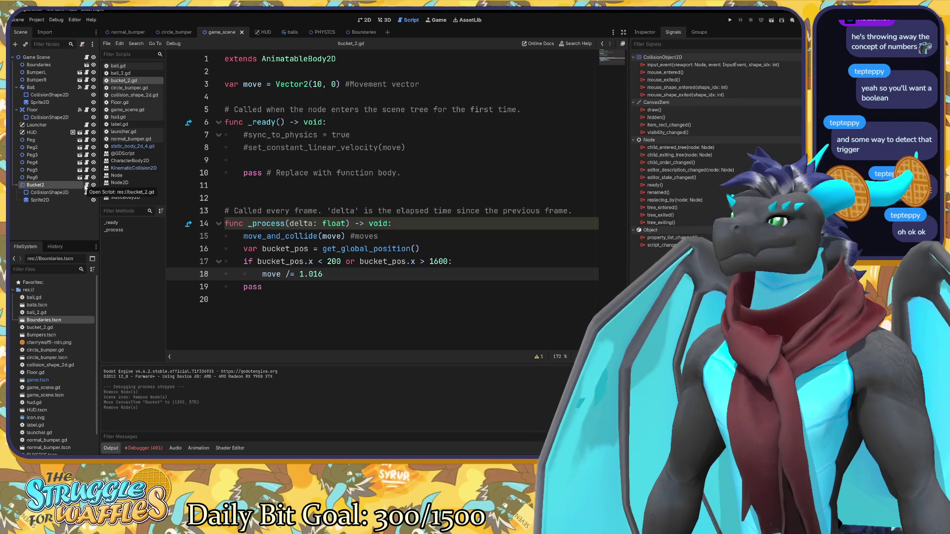
Open bucket_2.gd and follow move_and_collide's return type to the KinematicCollision2D reference.
{"action": "left_click", "coordinate": [86, 192]}
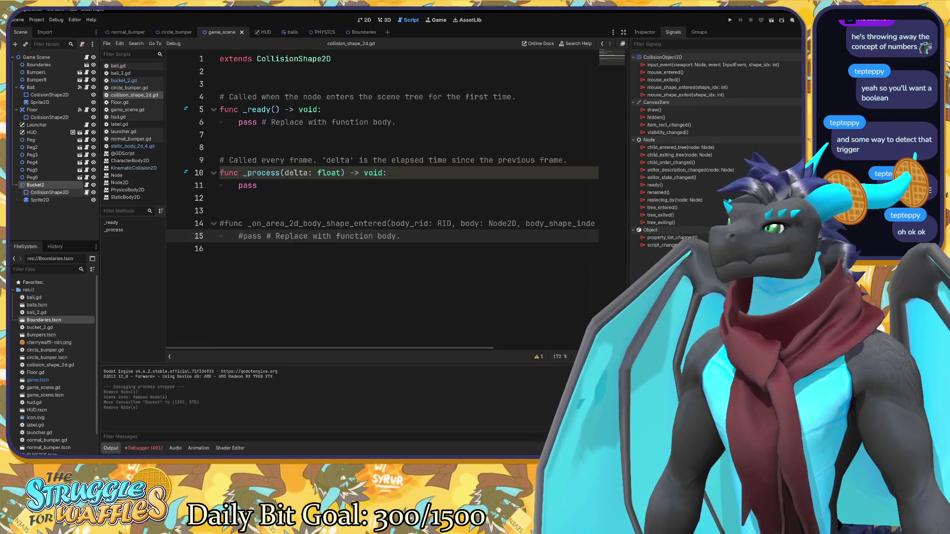
{"action": "left_click", "coordinate": [86, 185]}
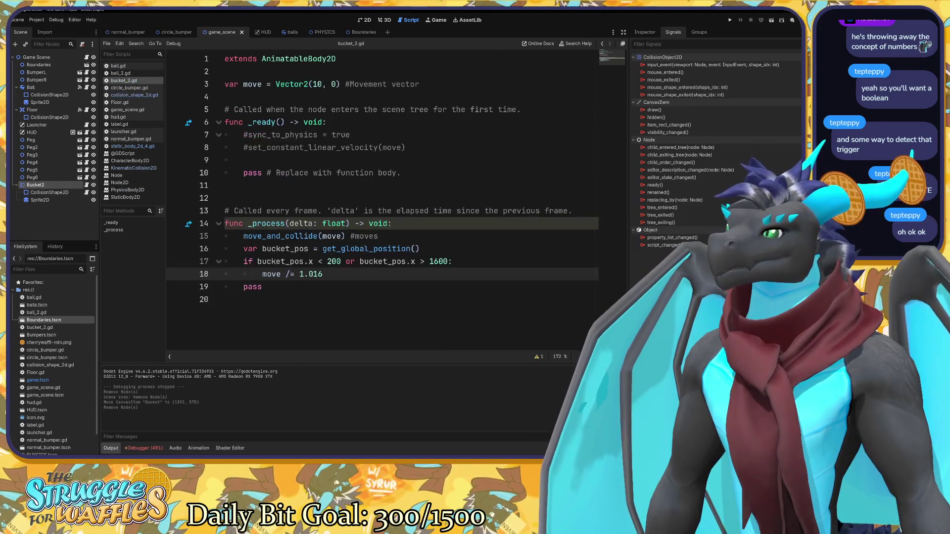
{"action": "left_click", "coordinate": [327, 236]}
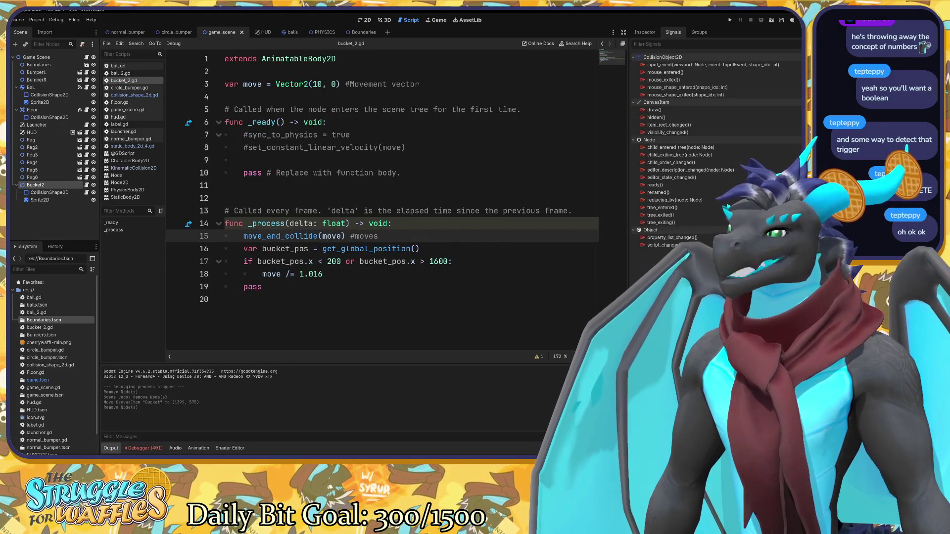
{"action": "mouse_move", "coordinate": [297, 236]}
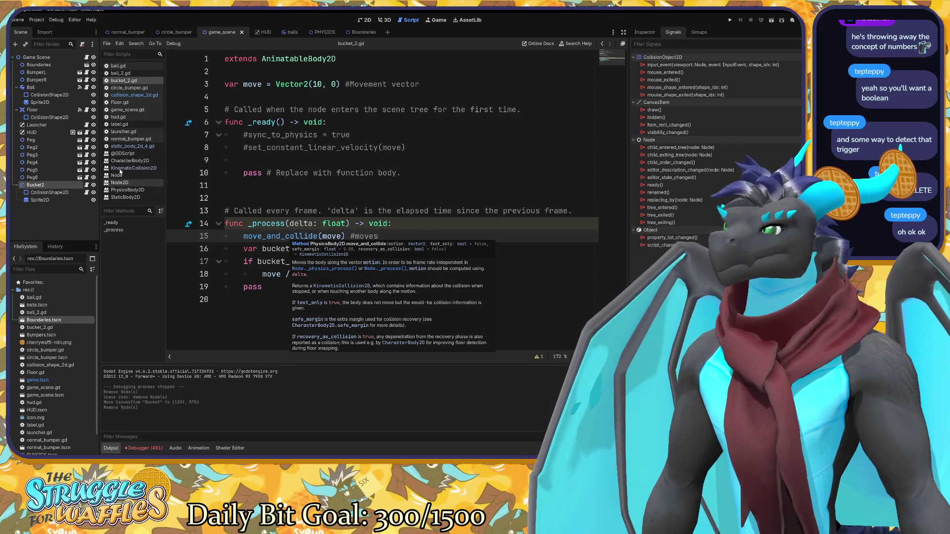
{"action": "left_click", "coordinate": [341, 286]}
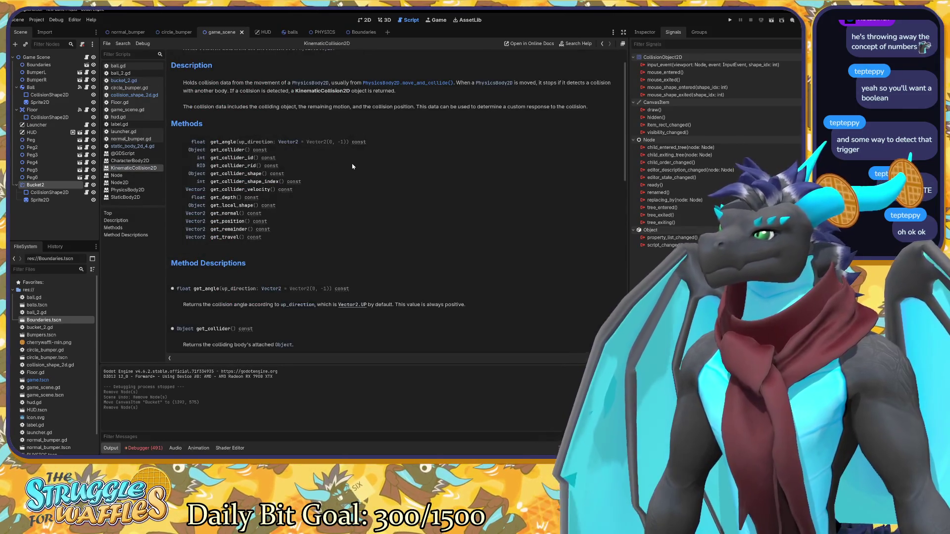
Read the KinematicCollision2D method descriptions, including get_collider, then return to bucket_2.gd.
{"action": "scroll", "coordinate": [352, 166], "scroll_direction": "down", "scroll_amount": 5}
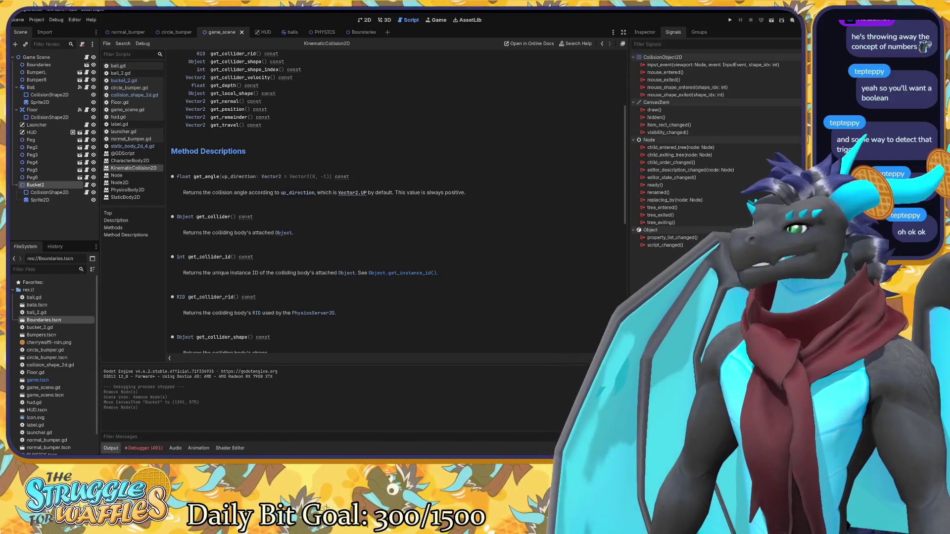
{"action": "left_click_drag", "start_coordinate": [294, 233], "coordinate": [183, 233]}
{"action": "left_click", "coordinate": [186, 235]}
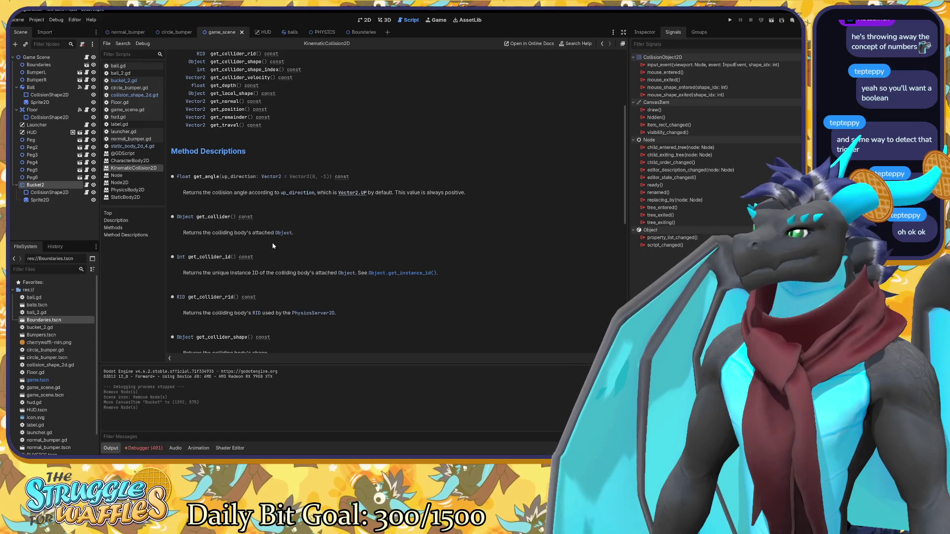
{"action": "scroll", "coordinate": [272, 246], "scroll_direction": "down", "scroll_amount": 3}
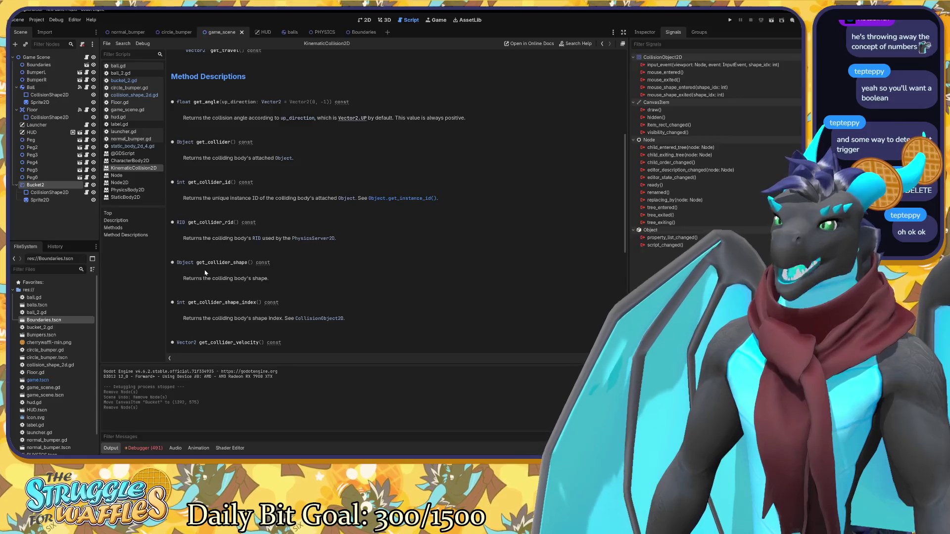
{"action": "scroll", "coordinate": [205, 272], "scroll_direction": "up", "scroll_amount": 1}
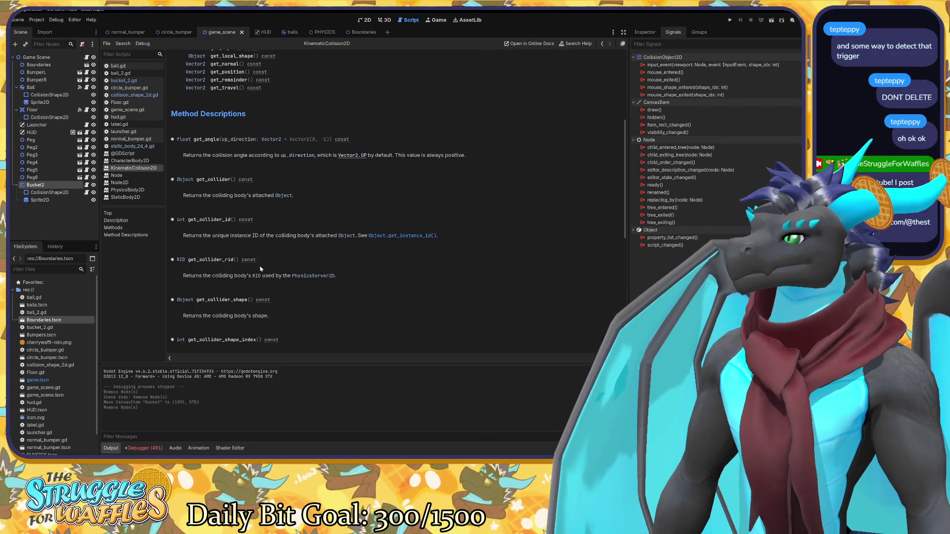
{"action": "scroll", "coordinate": [265, 281], "scroll_direction": "down", "scroll_amount": 2}
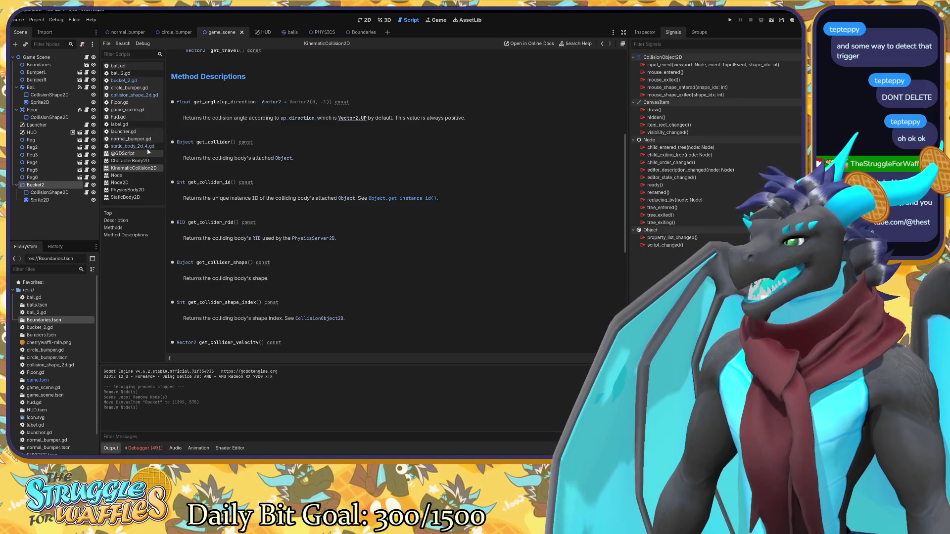
{"action": "left_click", "coordinate": [127, 80]}
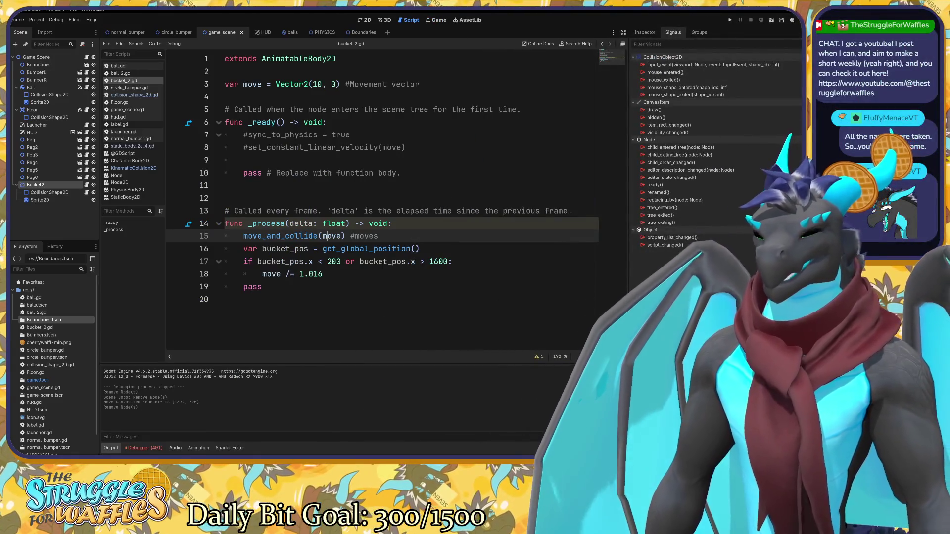
{"action": "left_click", "coordinate": [452, 261]}
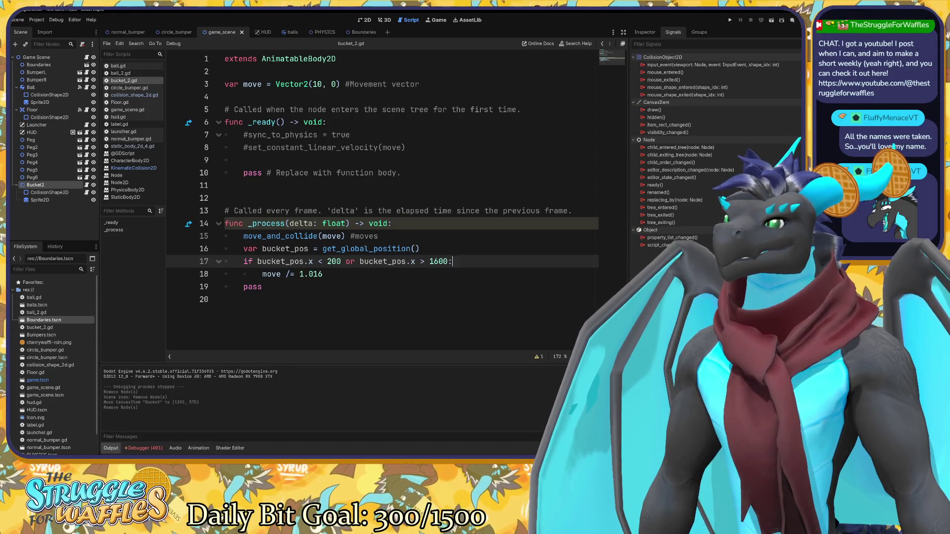
{"action": "left_click", "coordinate": [378, 236]}
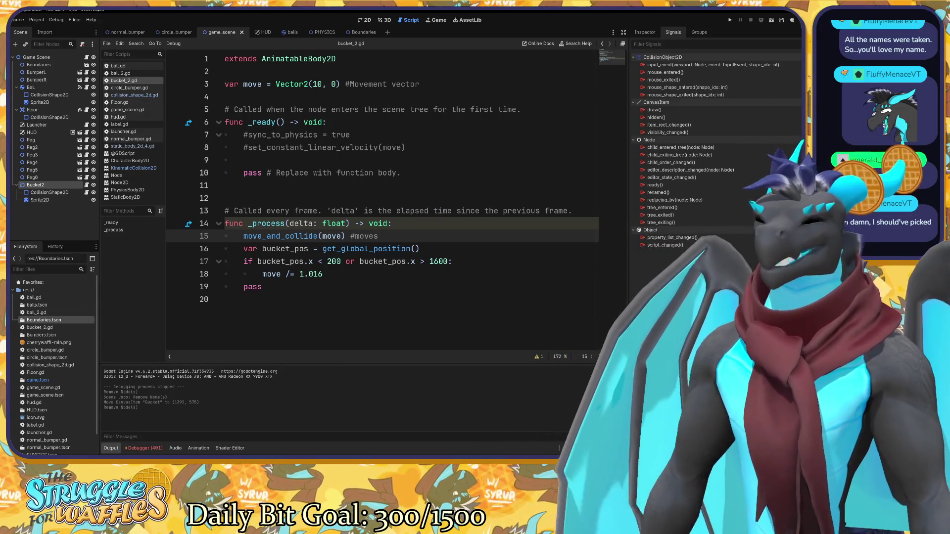
{"action": "left_click", "coordinate": [322, 274]}
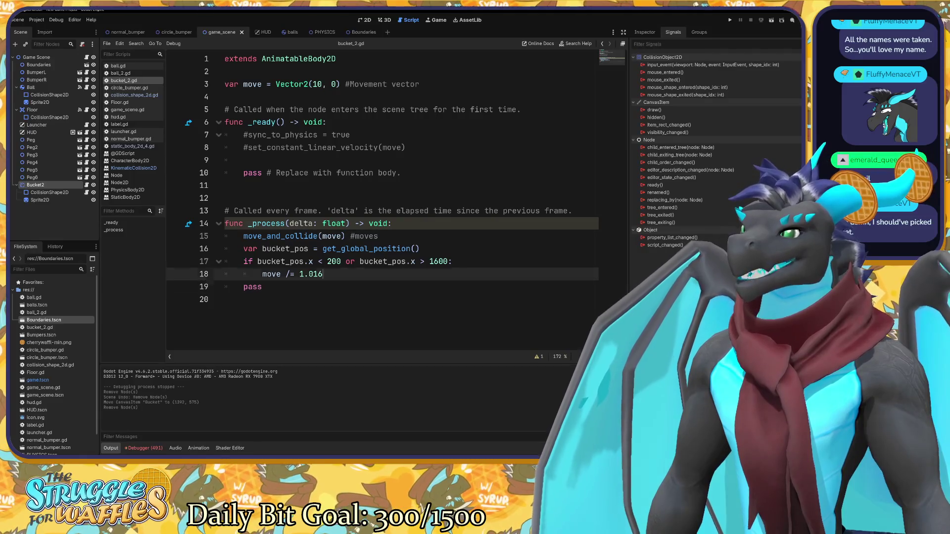
{"action": "key", "text": "Return"}
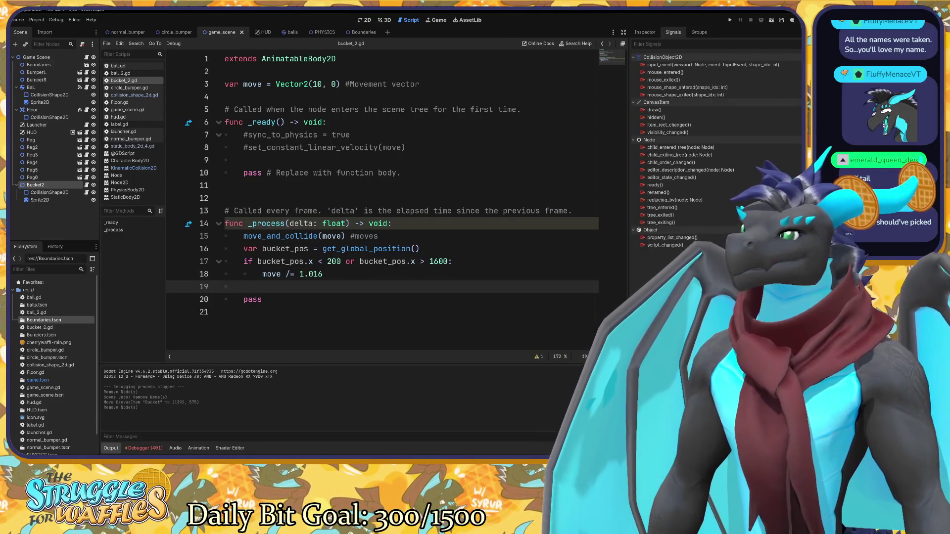
{"action": "type", "text": "ad"}
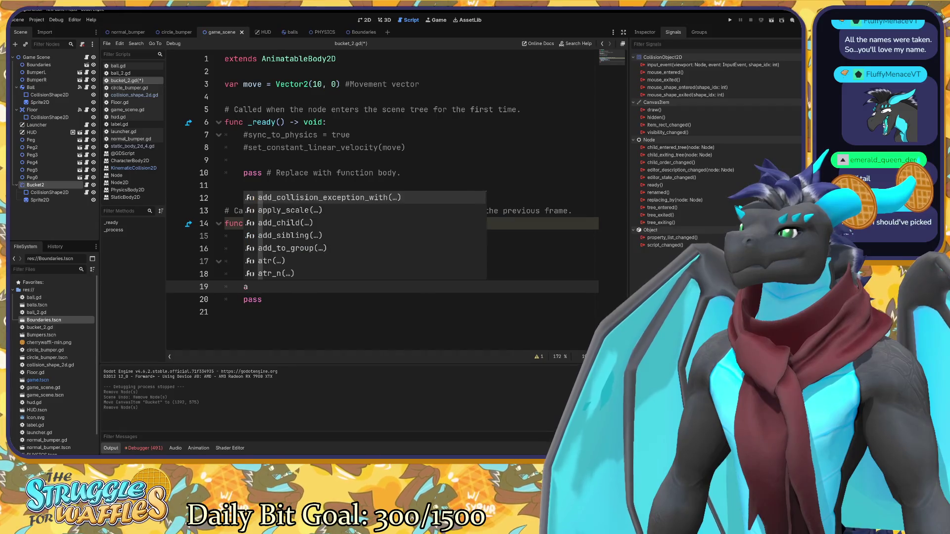
{"action": "key", "text": "BackSpace"}
{"action": "key", "text": "BackSpace"}
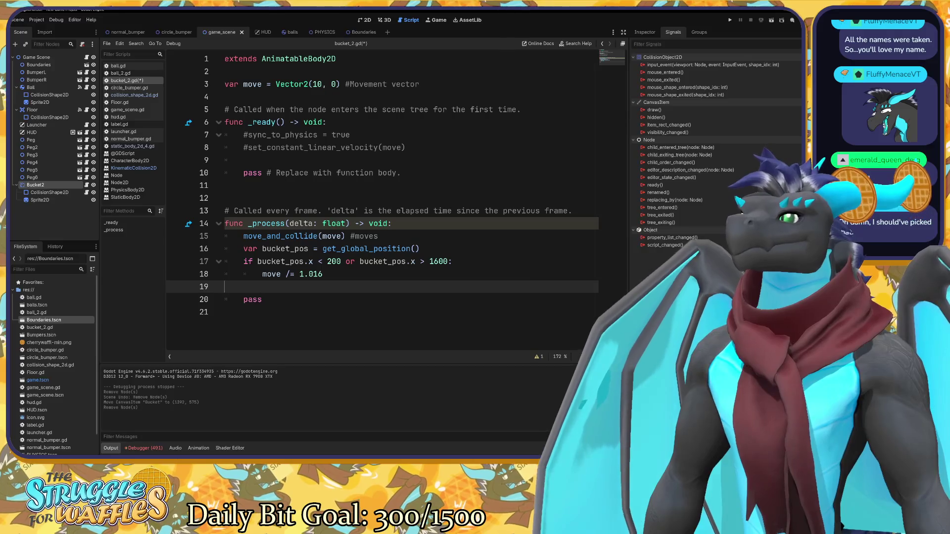
{"action": "key", "text": "BackSpace"}
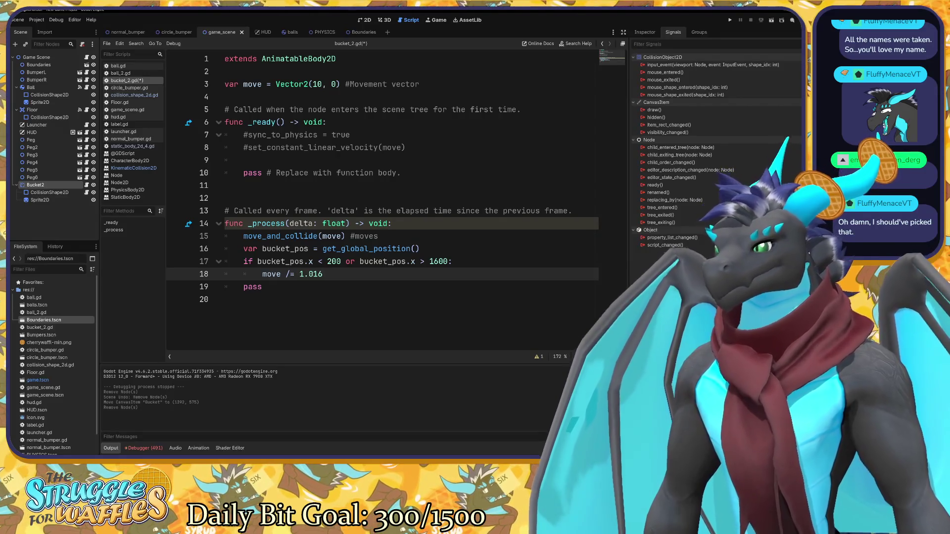
Open the Debugger's Errors list and scroll through the bucket_2.gd errors.
{"action": "left_click", "coordinate": [153, 447]}
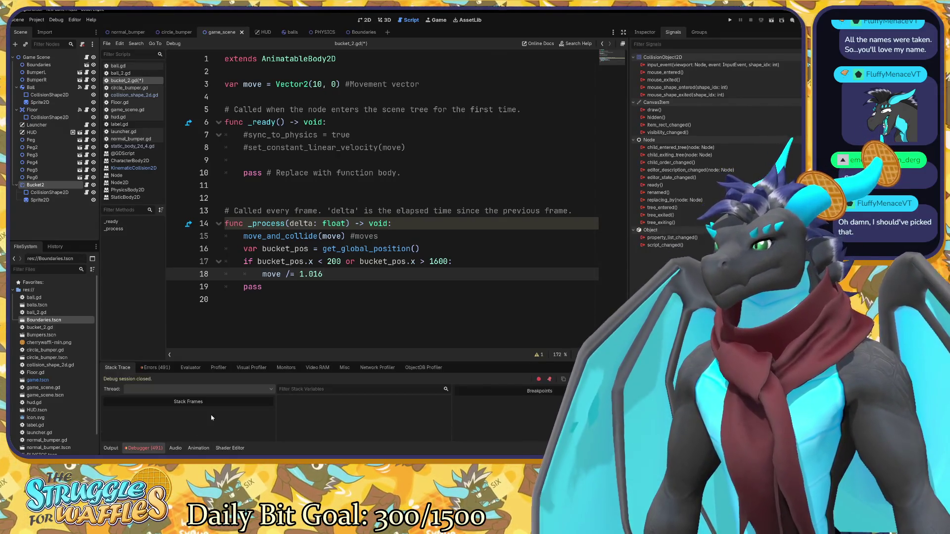
{"action": "left_click", "coordinate": [155, 368]}
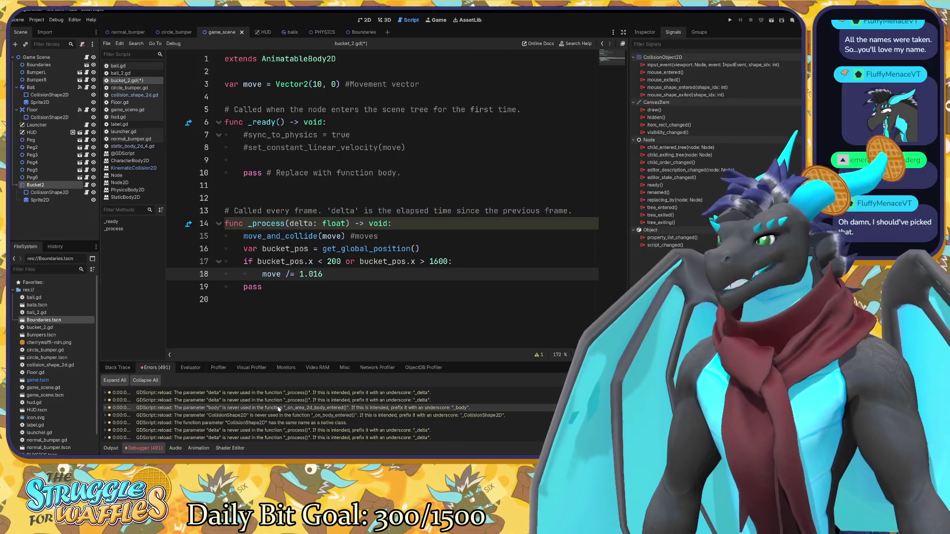
{"action": "scroll", "coordinate": [279, 408], "scroll_direction": "down", "scroll_amount": 10}
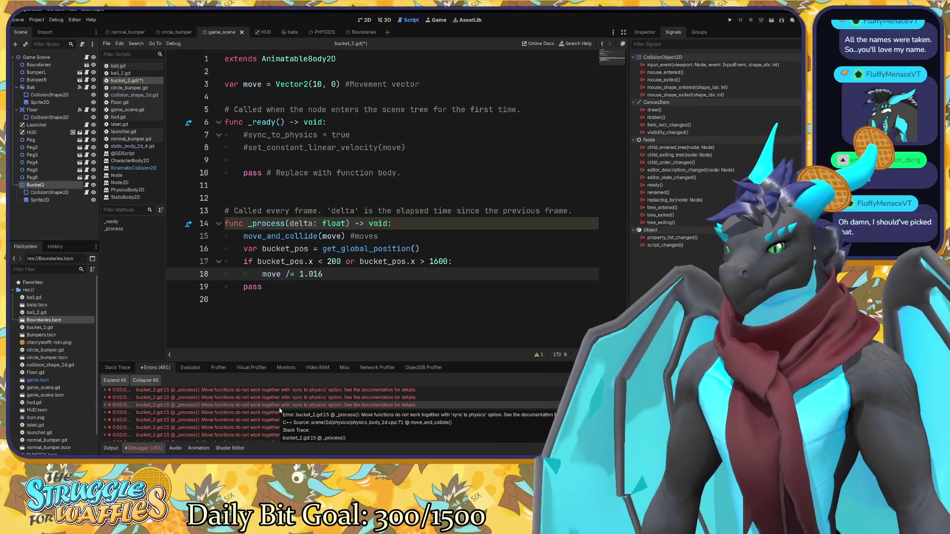
{"action": "scroll", "coordinate": [346, 420], "scroll_direction": "up", "scroll_amount": 1}
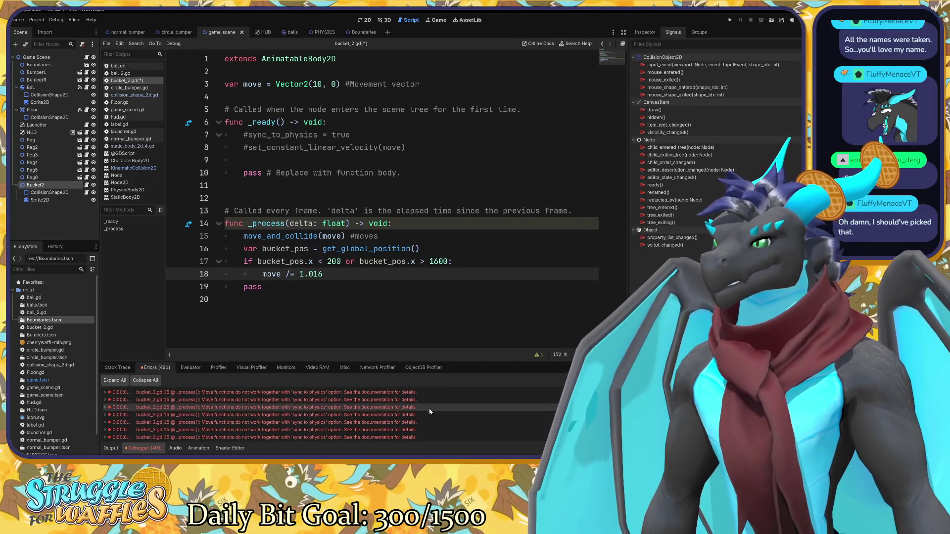
{"action": "scroll", "coordinate": [396, 425], "scroll_direction": "down", "scroll_amount": 1}
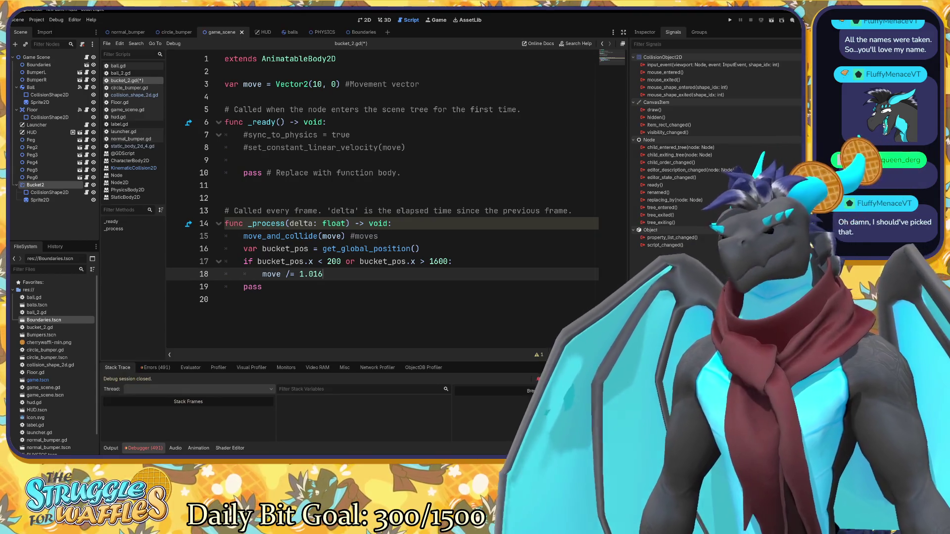
Insert a new line above the boundary if-check and autocomplete get_collision_exceptions() there.
{"action": "left_click", "coordinate": [424, 261]}
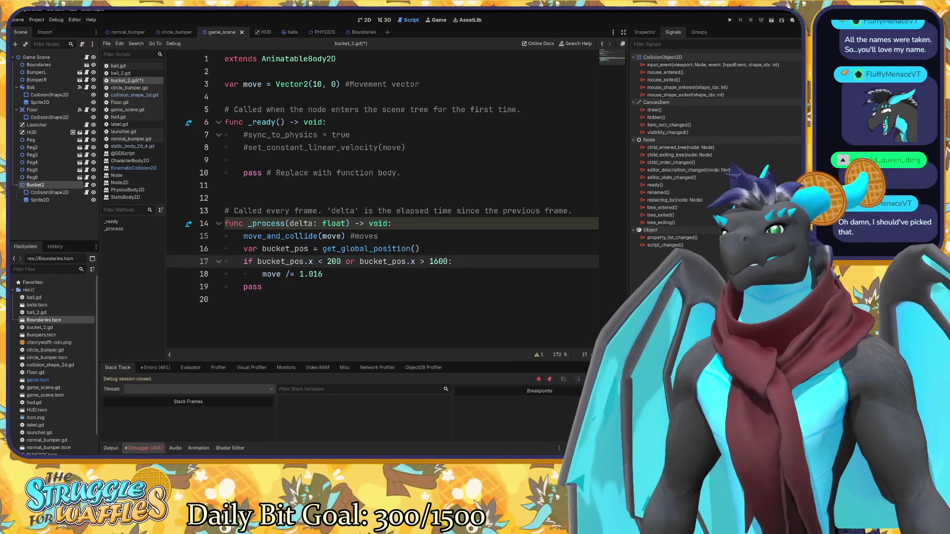
{"action": "key", "text": "Up"}
{"action": "key", "text": "Return"}
{"action": "type", "text": "get"}
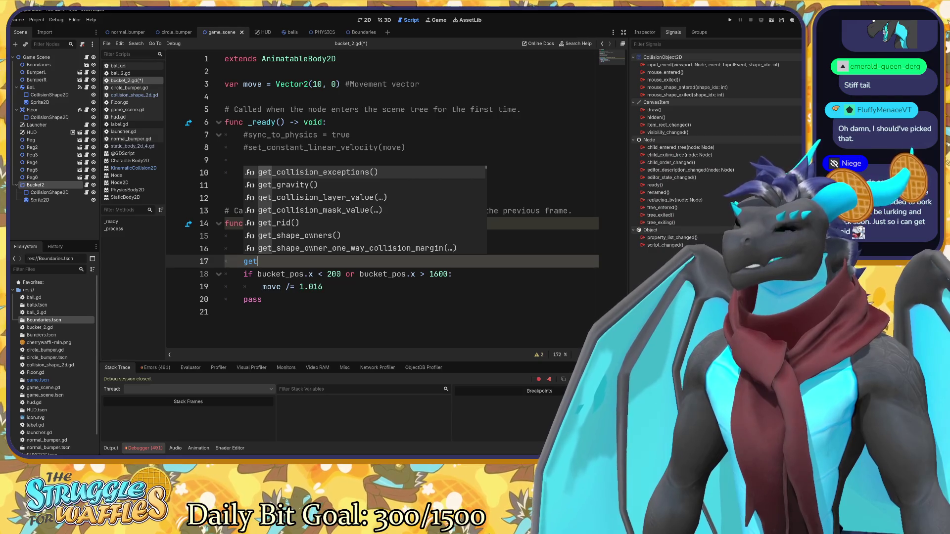
{"action": "left_click", "coordinate": [327, 172]}
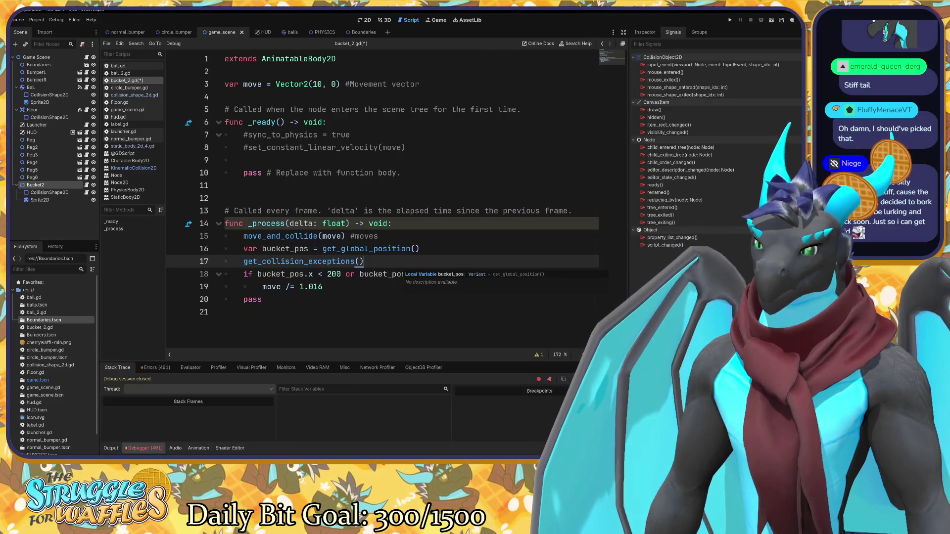
Rewrite the call toward get_collider(), checking the KinematicCollision2D reference along the way.
{"action": "key", "text": "shift+Left"}
{"action": "key", "text": "shift+Left"}
{"action": "key", "text": "shift+Left"}
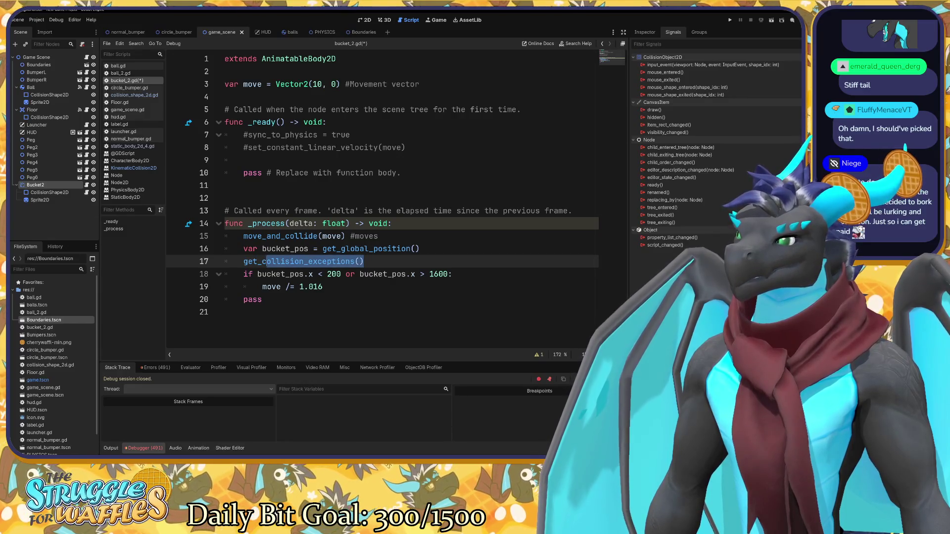
{"action": "left_click", "coordinate": [137, 169]}
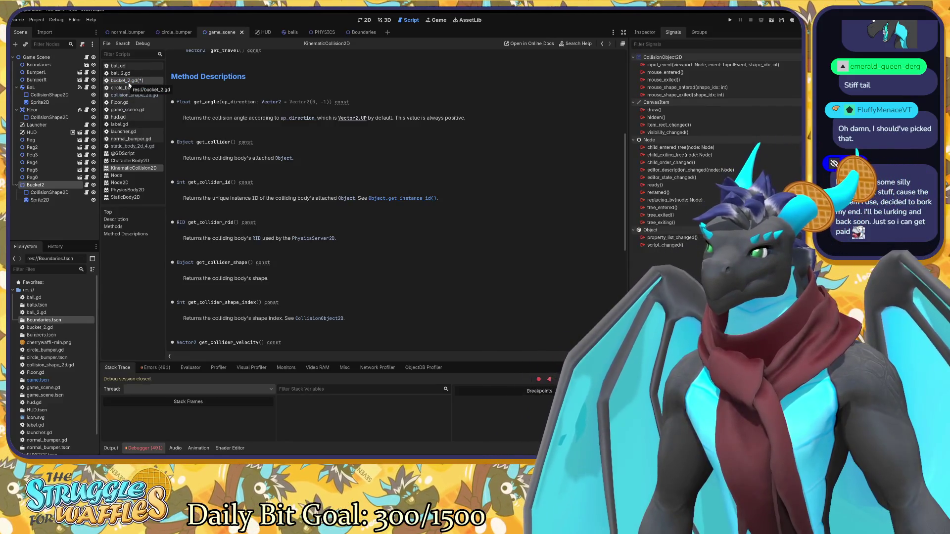
{"action": "left_click", "coordinate": [127, 82]}
{"action": "left_click_drag", "start_coordinate": [364, 261], "coordinate": [285, 261]}
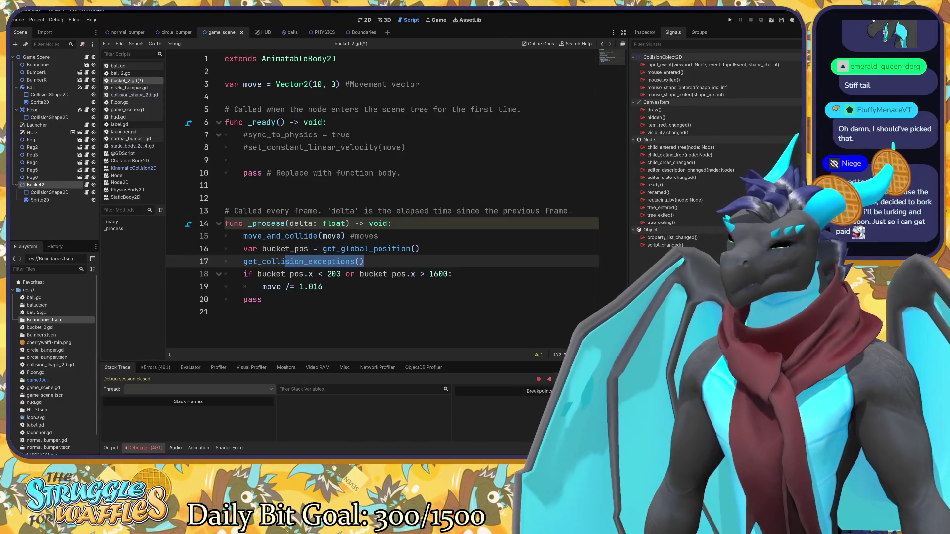
{"action": "type", "text": "der"}
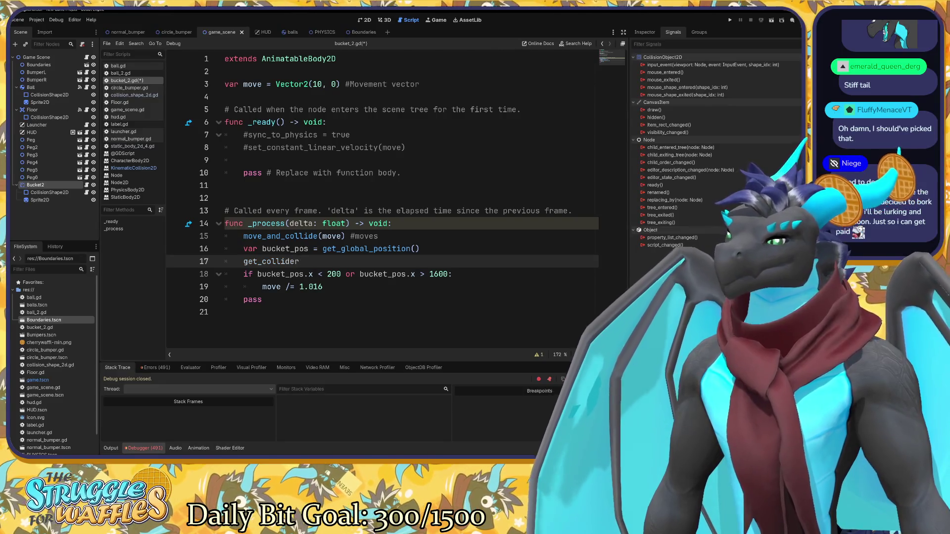
{"action": "type", "text": "("}
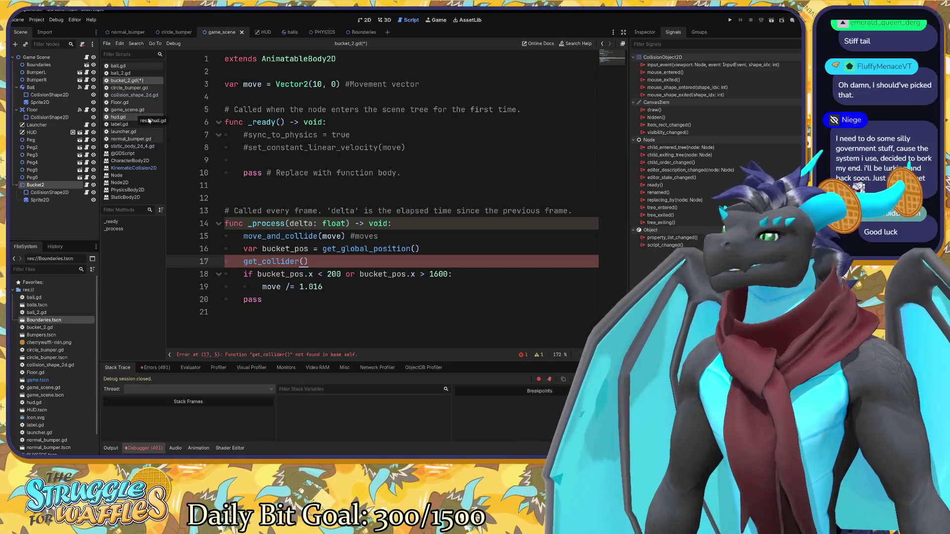
Prefix line 17 with 'Object' to read Object get_collider() and save bucket_2.gd.
{"action": "left_click", "coordinate": [144, 168]}
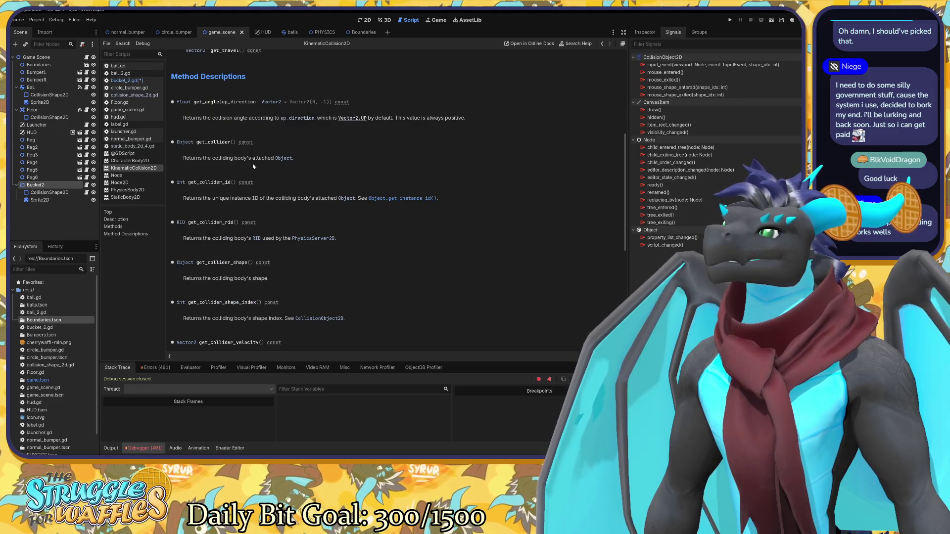
{"action": "scroll", "coordinate": [253, 166], "scroll_direction": "up", "scroll_amount": 2}
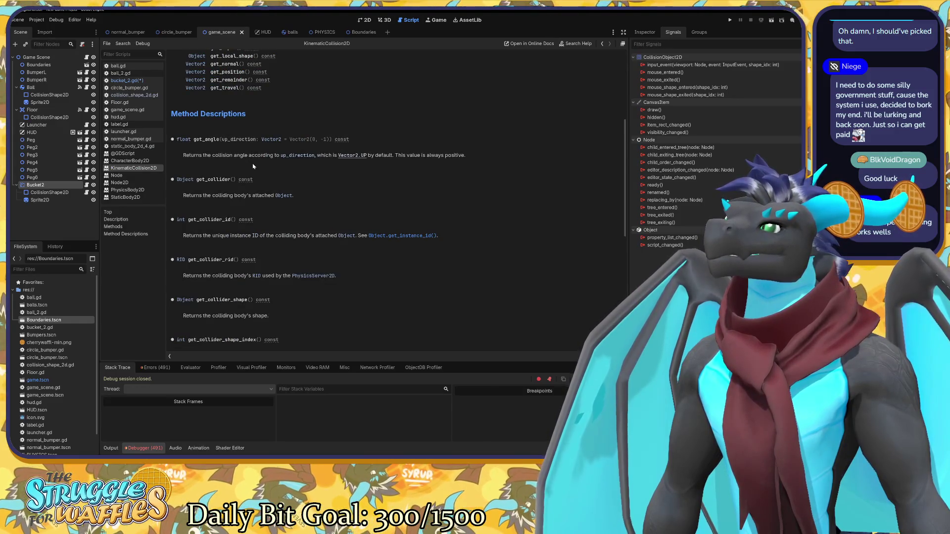
{"action": "left_click", "coordinate": [135, 80]}
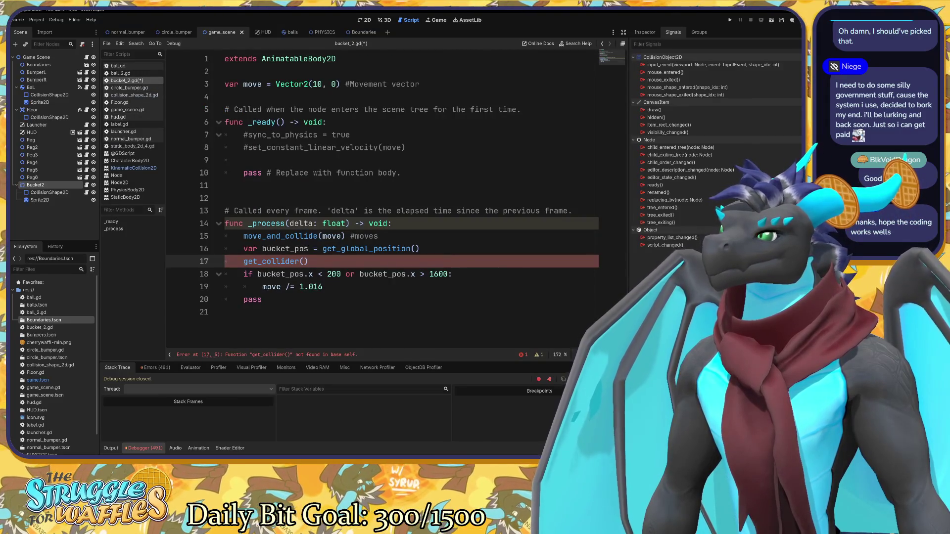
{"action": "type", "text": "Object"}
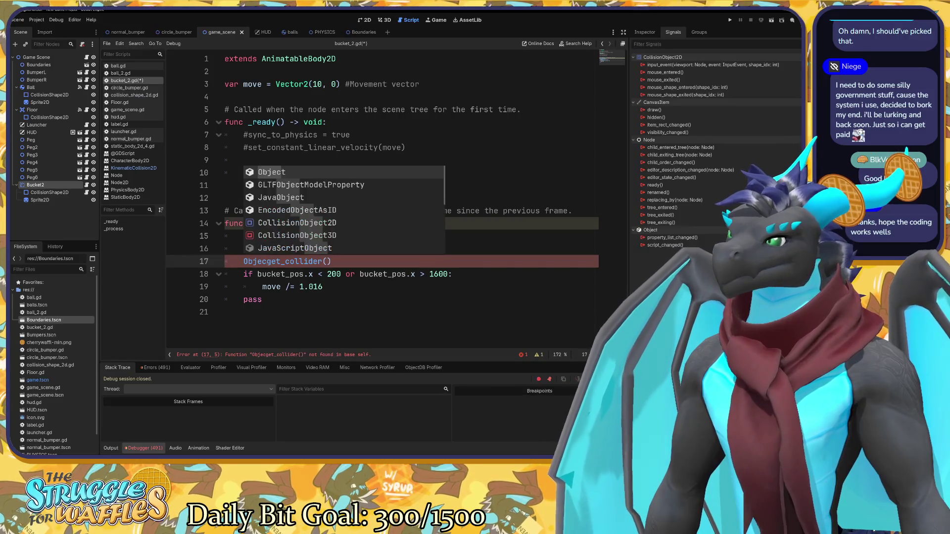
{"action": "key", "text": "Escape"}
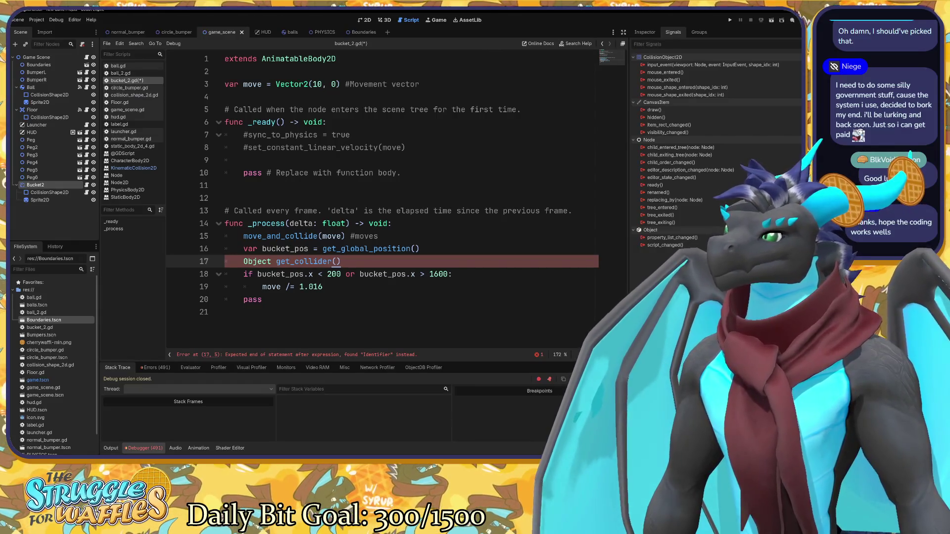
{"action": "left_click", "coordinate": [138, 168]}
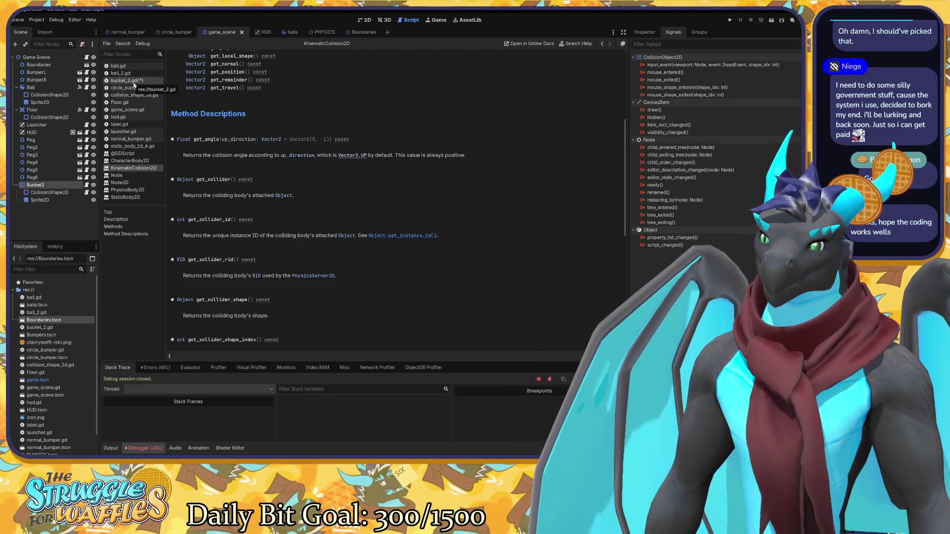
{"action": "left_click", "coordinate": [133, 82]}
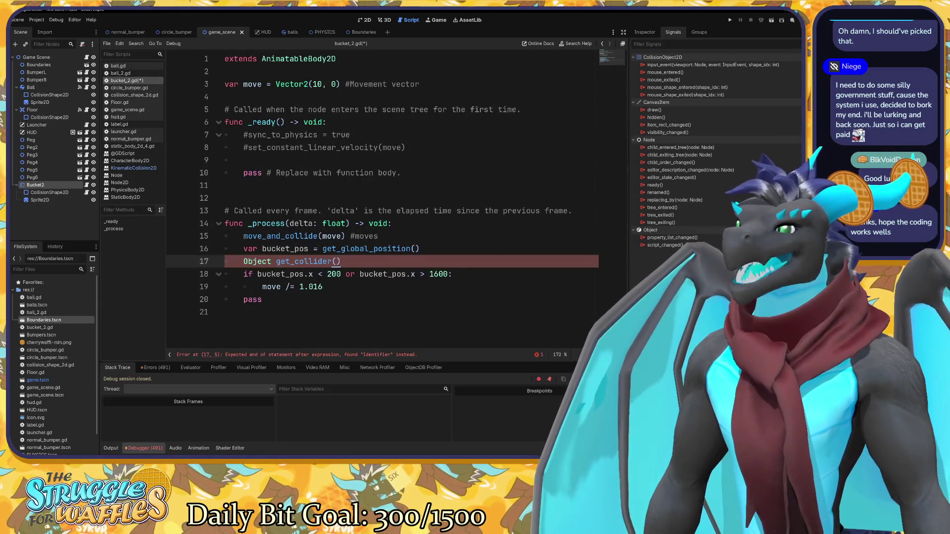
{"action": "key", "text": "ctrl+s"}
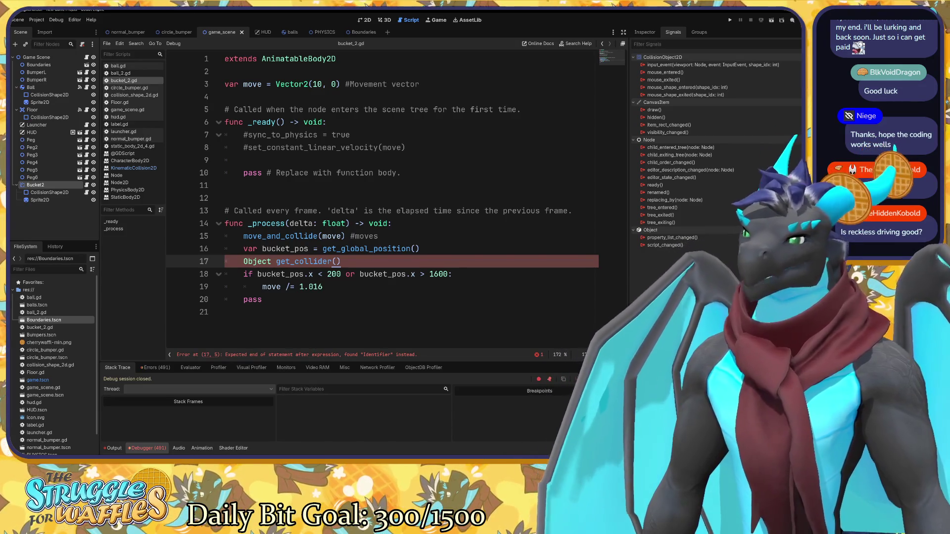
Inspect the right_wall node in the Boundaries scene and switch to the 2D view.
{"action": "left_click", "coordinate": [361, 31]}
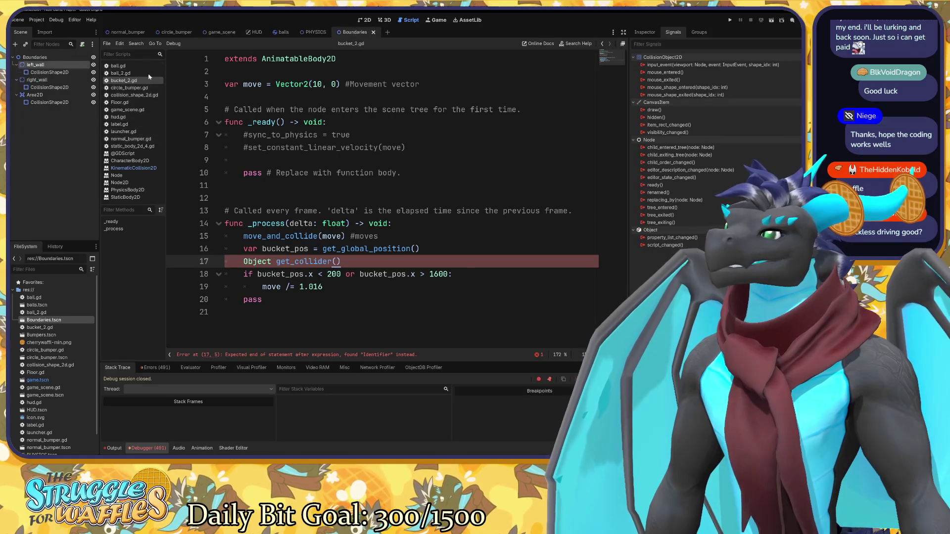
{"action": "right_click", "coordinate": [50, 82]}
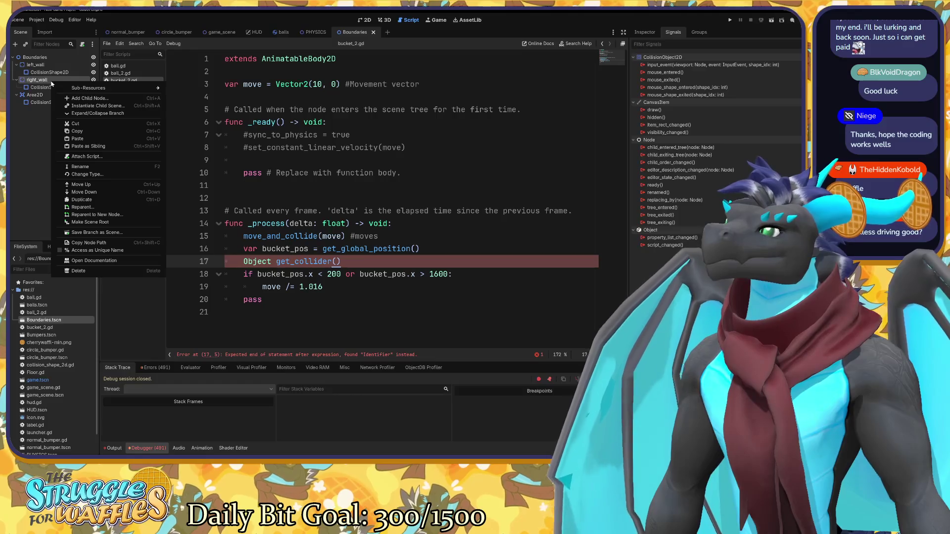
{"action": "left_click", "coordinate": [28, 166]}
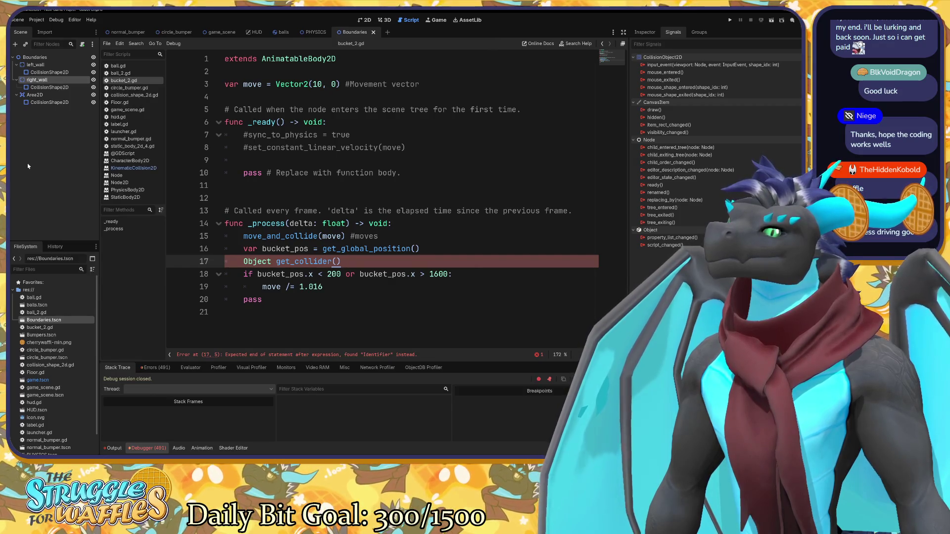
{"action": "left_click", "coordinate": [360, 21]}
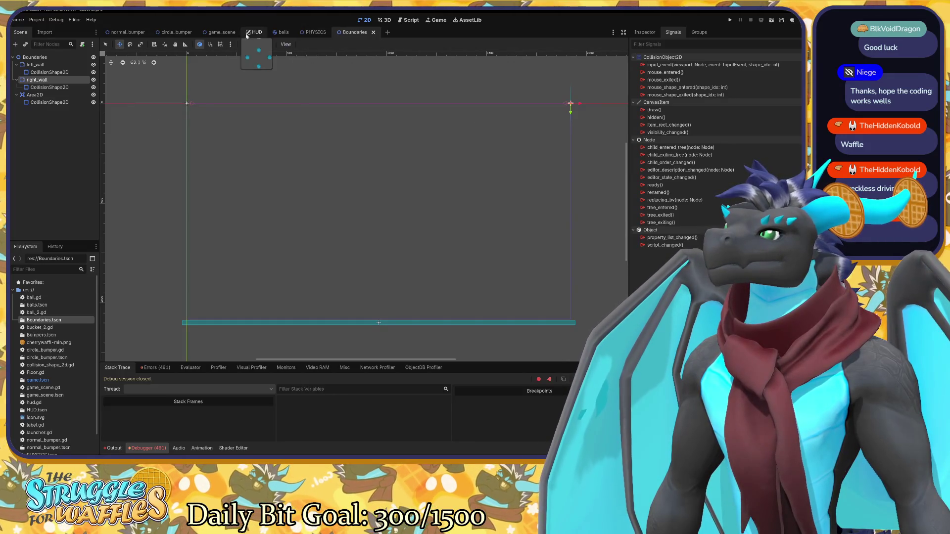
Glance at game_scene, then reopen the KinematicCollision2D reference from the script list.
{"action": "left_click", "coordinate": [210, 33]}
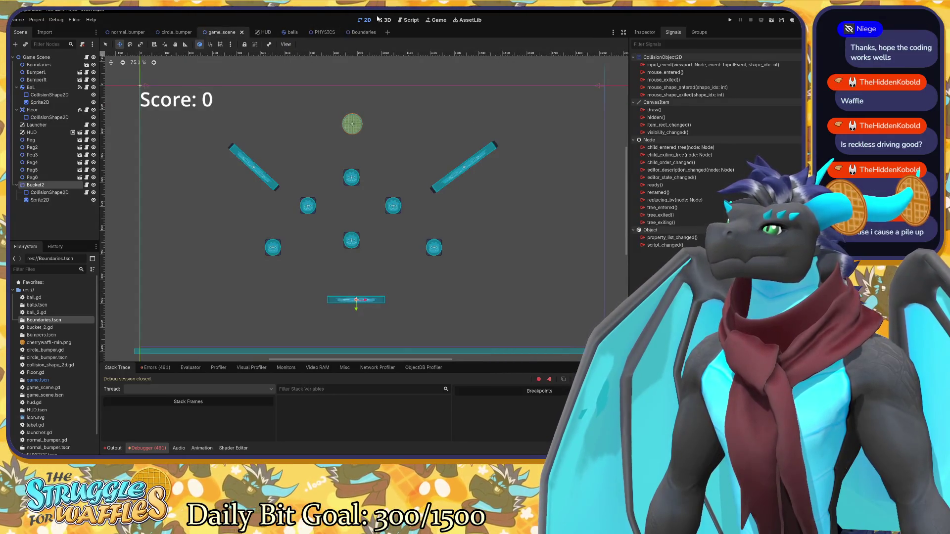
{"action": "left_click", "coordinate": [409, 20]}
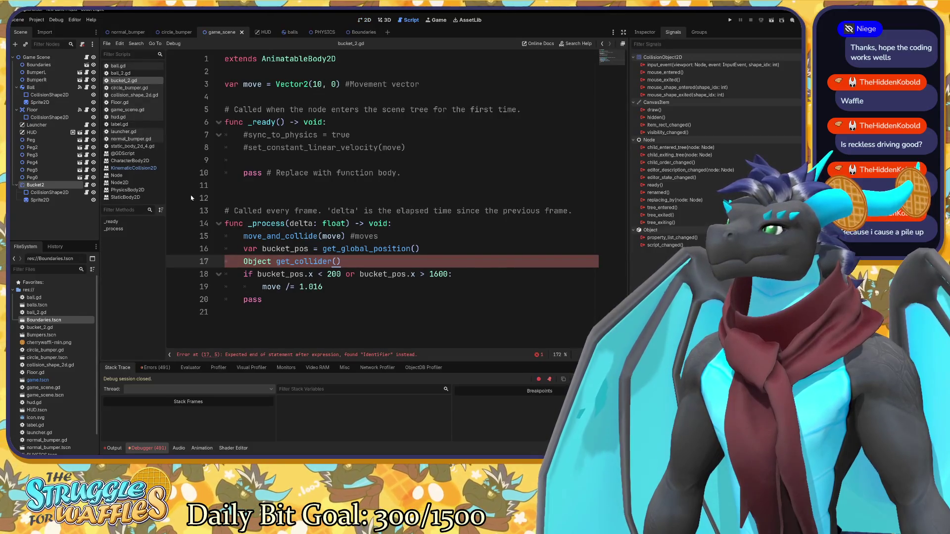
{"action": "left_click", "coordinate": [134, 169]}
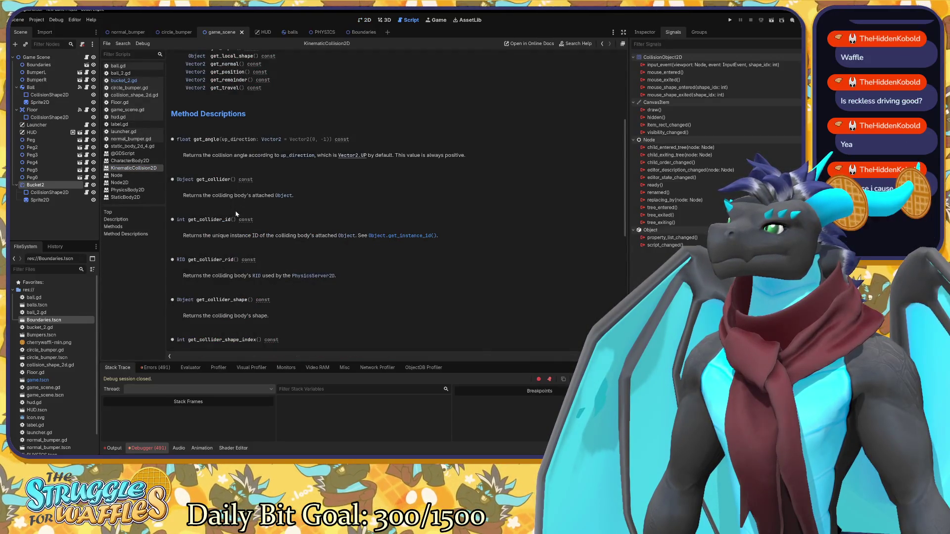
Check Object's get_instance_id docs, then open the RID reference from KinematicCollision2D's get_collider_rid.
{"action": "left_click", "coordinate": [402, 236]}
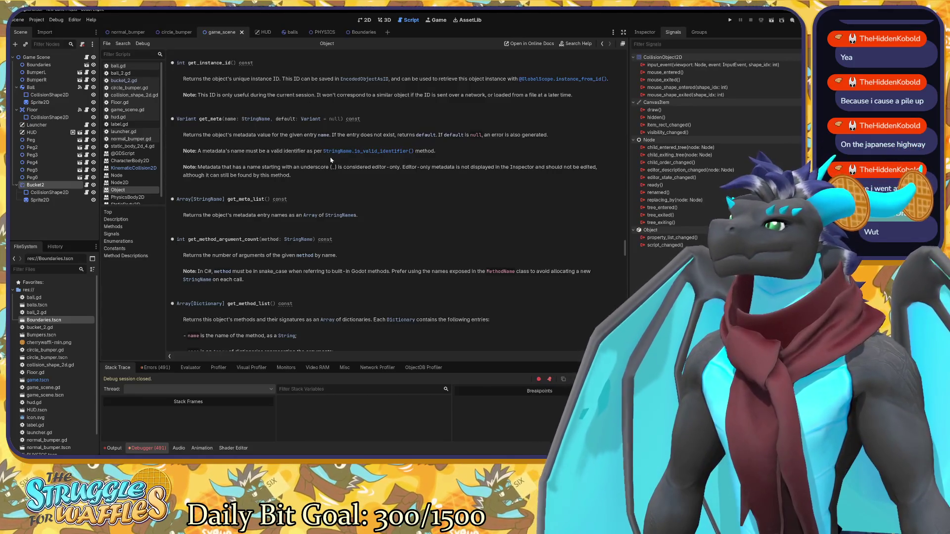
{"action": "scroll", "coordinate": [330, 160], "scroll_direction": "down", "scroll_amount": 3}
{"action": "scroll", "coordinate": [331, 160], "scroll_direction": "up", "scroll_amount": 9}
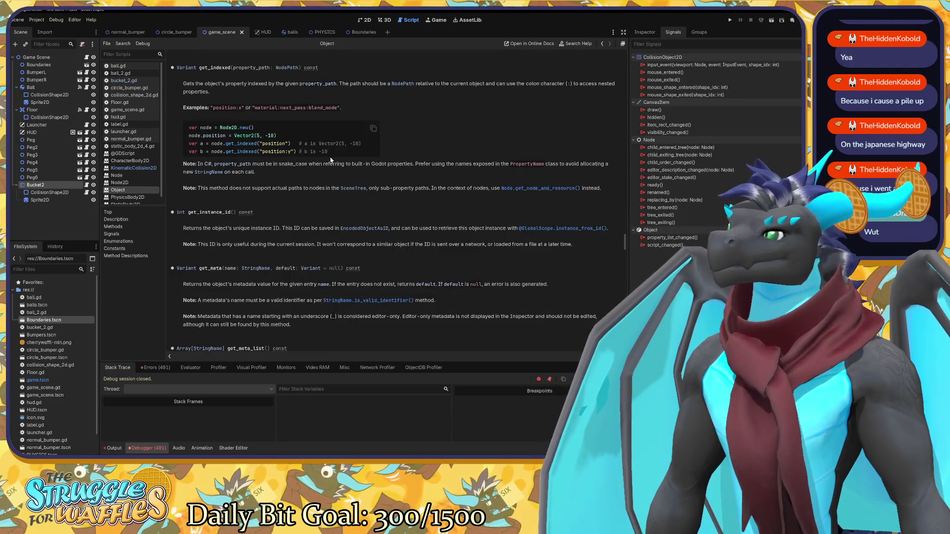
{"action": "left_click", "coordinate": [132, 168]}
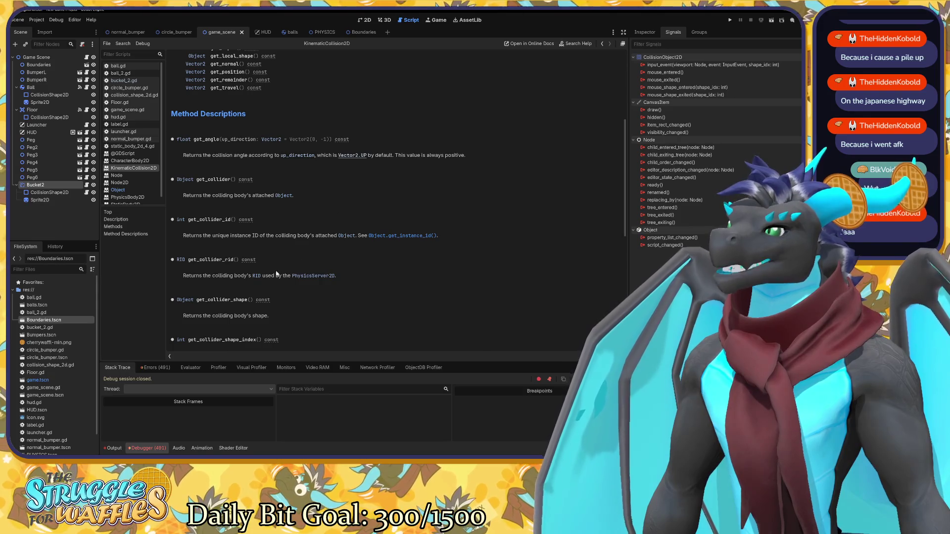
{"action": "left_click", "coordinate": [258, 276]}
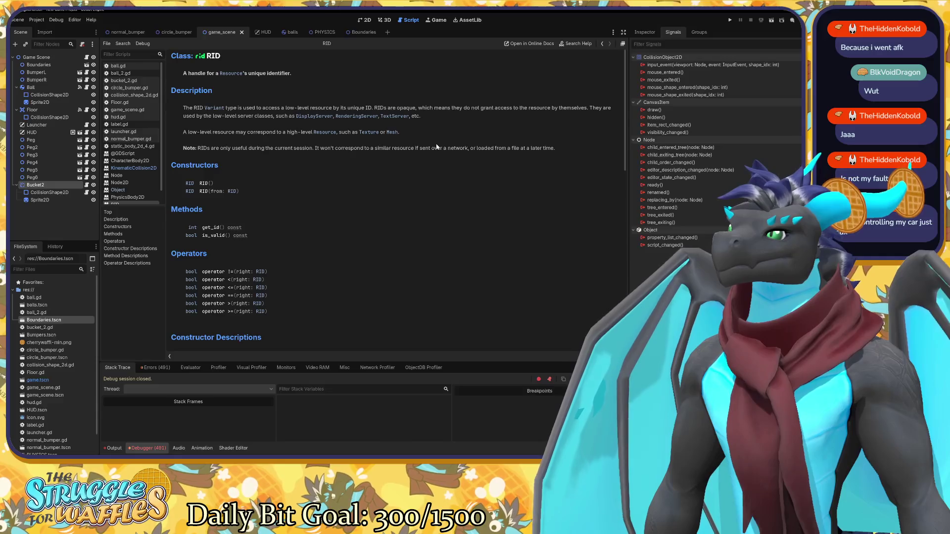
Read the RID docs, noting that RIDs don't persist and the get_id method.
{"action": "left_click_drag", "start_coordinate": [316, 148], "coordinate": [556, 148]}
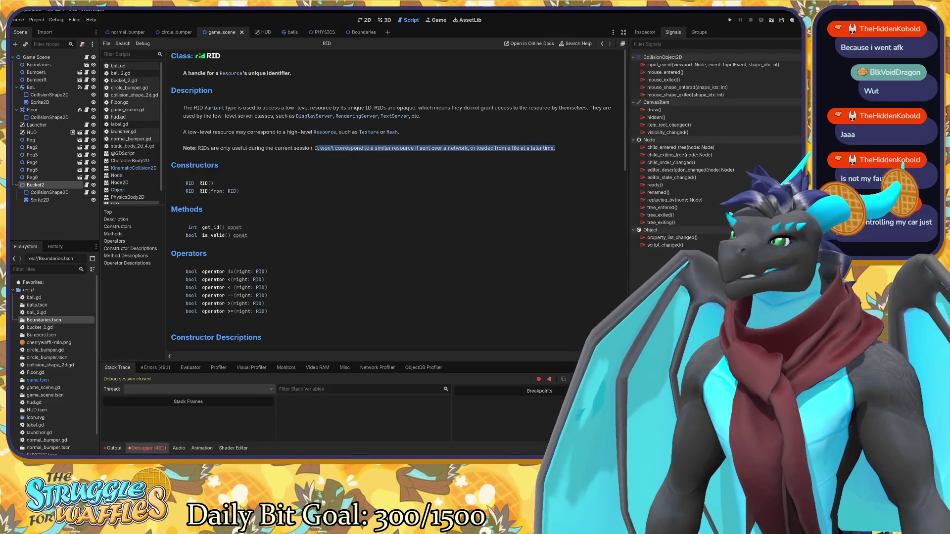
{"action": "left_click", "coordinate": [495, 148]}
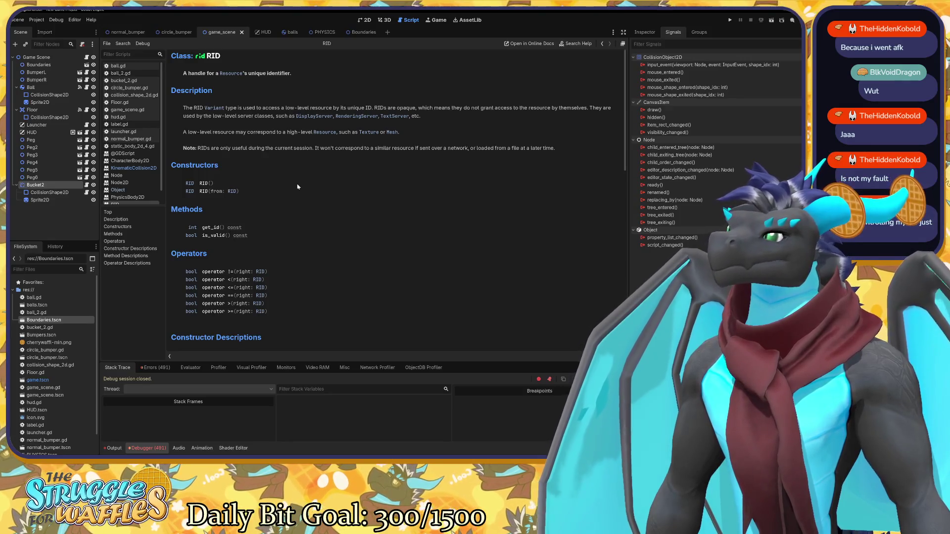
{"action": "scroll", "coordinate": [297, 186], "scroll_direction": "down", "scroll_amount": 3}
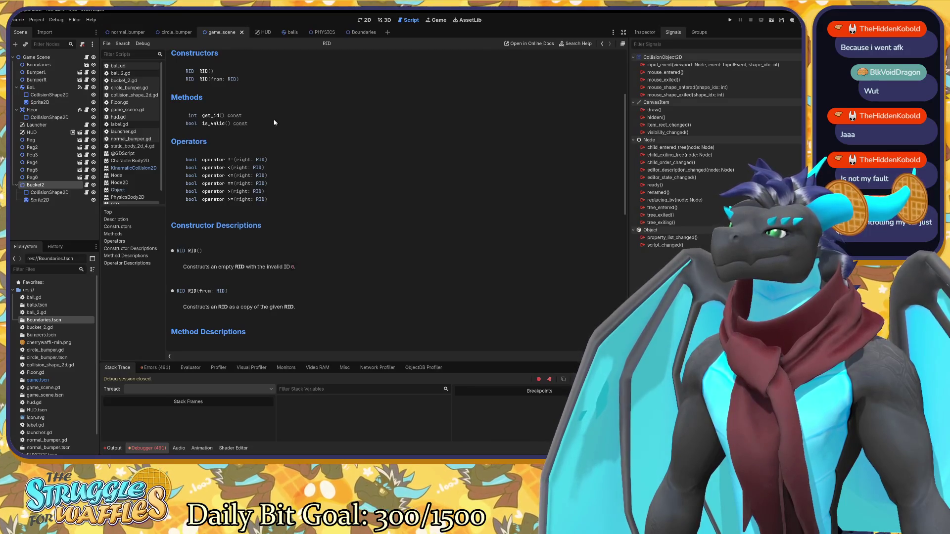
{"action": "mouse_move", "coordinate": [189, 115]}
{"action": "left_mouse_down"}
{"action": "mouse_move", "coordinate": [242, 115]}
{"action": "mouse_move", "coordinate": [221, 116]}
{"action": "left_mouse_up"}
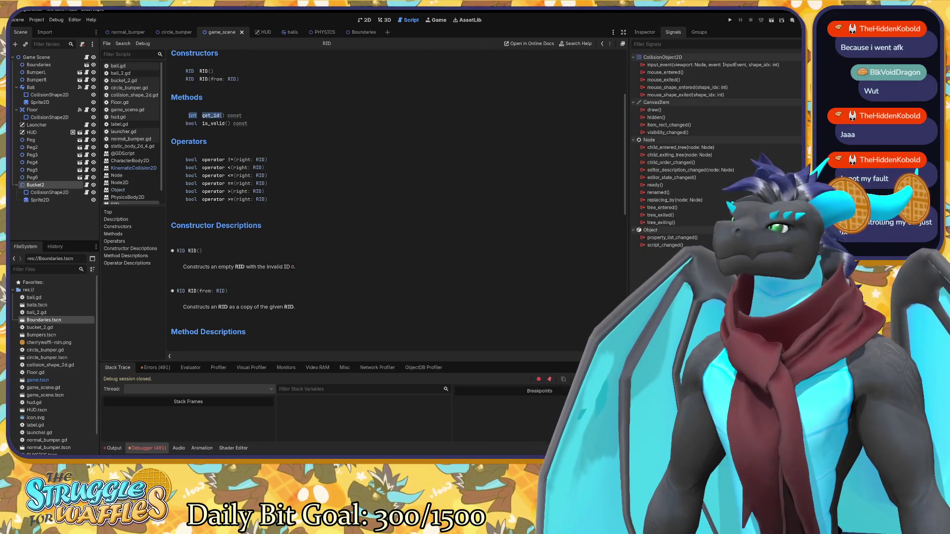
{"action": "scroll", "coordinate": [346, 148], "scroll_direction": "up", "scroll_amount": 3}
{"action": "left_click", "coordinate": [396, 168]}
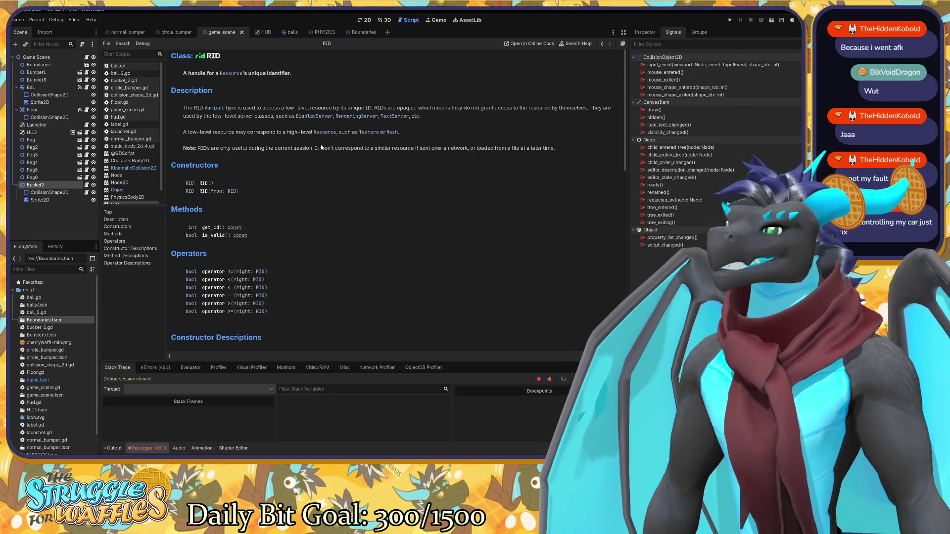
Skim the KinematicCollision2D methods again, then go back to bucket_2.gd.
{"action": "left_click", "coordinate": [138, 168]}
{"action": "scroll", "coordinate": [274, 149], "scroll_direction": "up", "scroll_amount": 3}
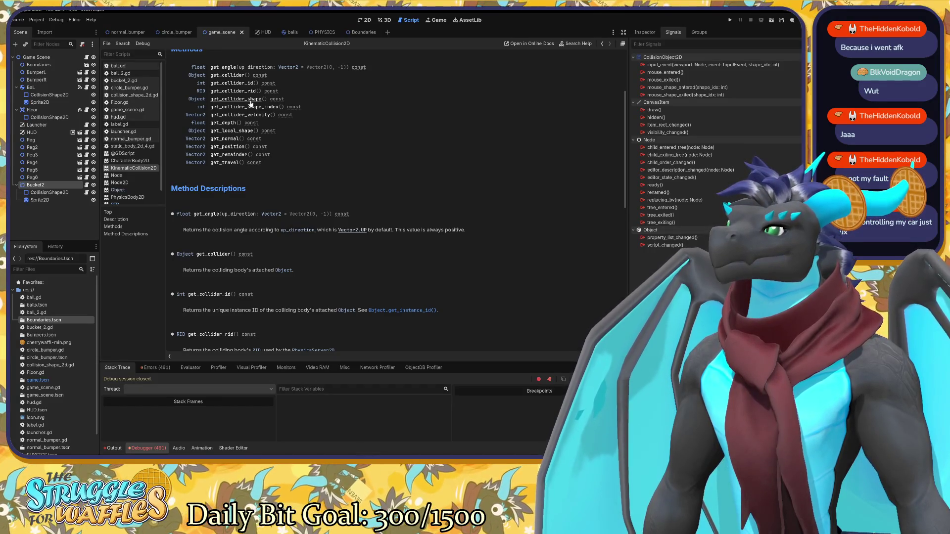
{"action": "scroll", "coordinate": [280, 158], "scroll_direction": "down", "scroll_amount": 4}
{"action": "scroll", "coordinate": [305, 161], "scroll_direction": "down", "scroll_amount": 1}
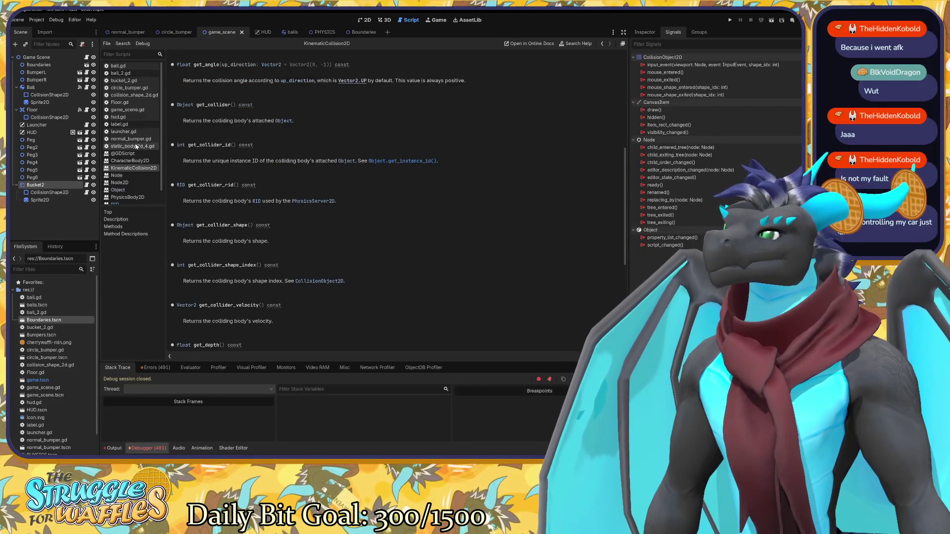
{"action": "left_click", "coordinate": [127, 81]}
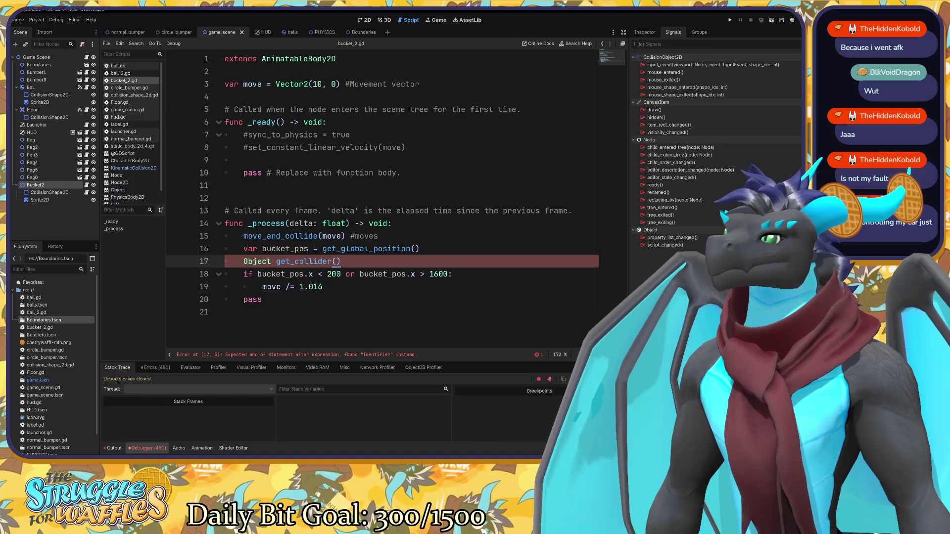
Remove the 'Object get_collider()' statement from line 17.
{"action": "key", "text": "ctrl+shift+Left"}
{"action": "key", "text": "ctrl+shift+Left"}
{"action": "key", "text": "ctrl+shift+Left"}
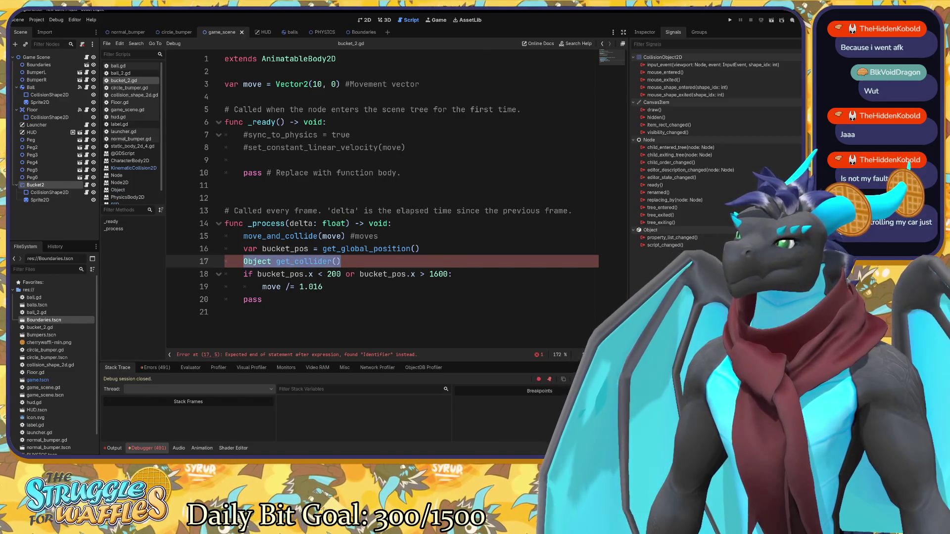
{"action": "key", "text": "BackSpace"}
{"action": "type", "text": "S"}
{"action": "left_click", "coordinate": [297, 97]}
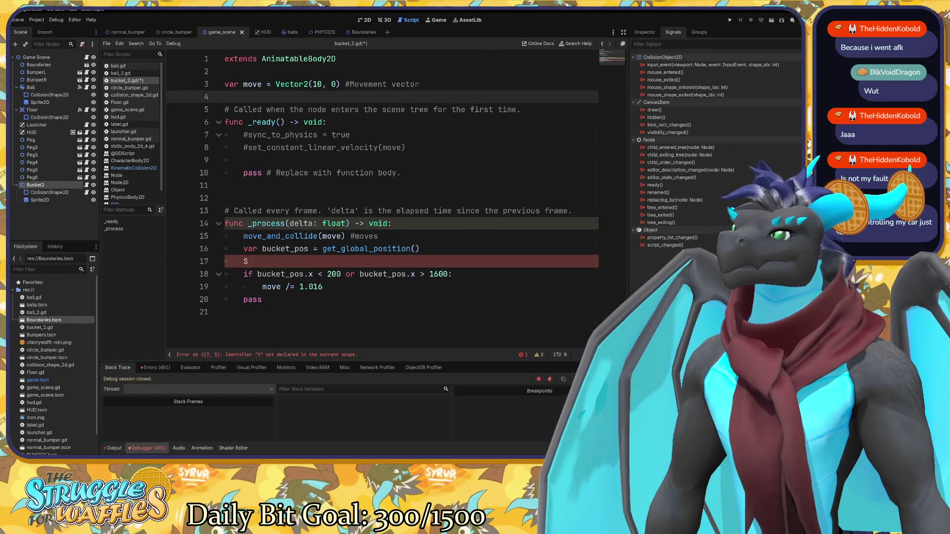
{"action": "key", "text": "ctrl+z"}
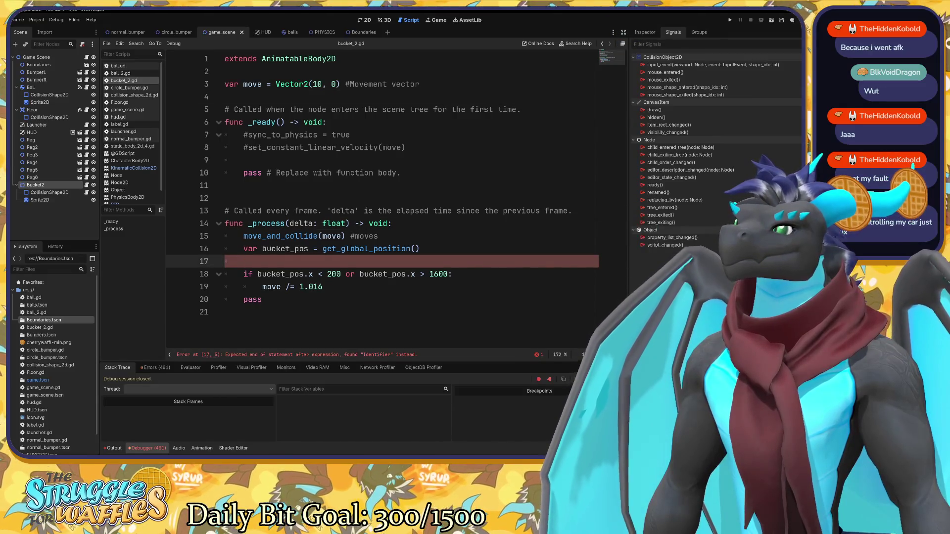
Write 'var collide = Object get_collider_shape' on line 4, without brackets.
{"action": "type", "text": "var"}
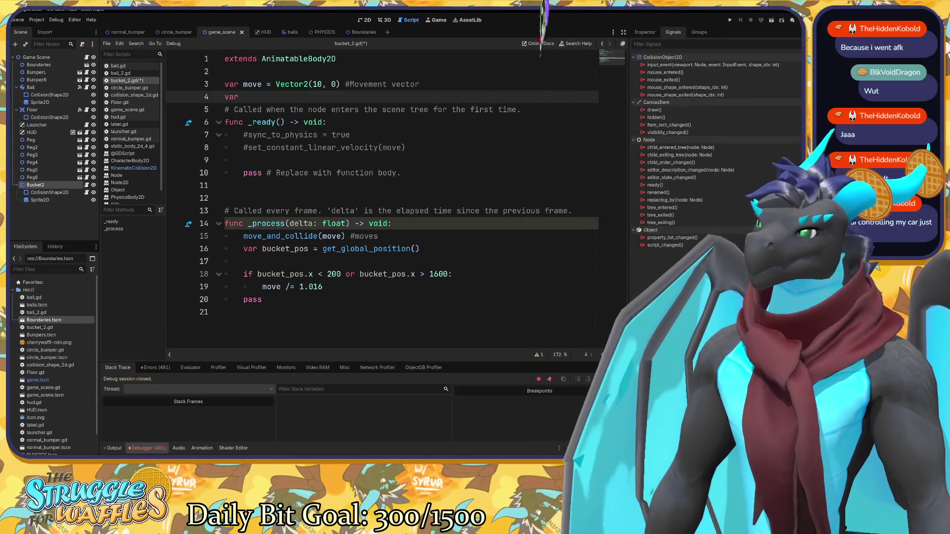
{"action": "type", "text": " coll"}
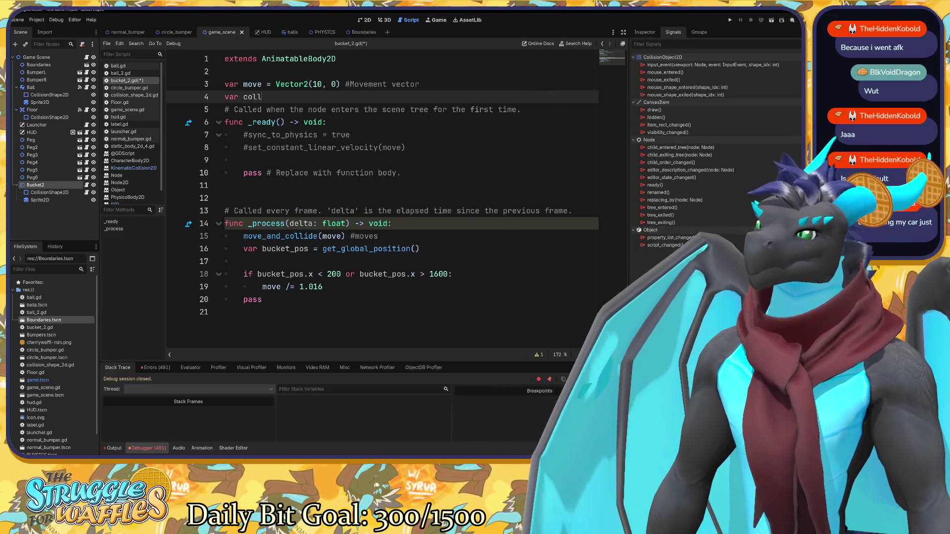
{"action": "type", "text": "ide = Object get_collider()"}
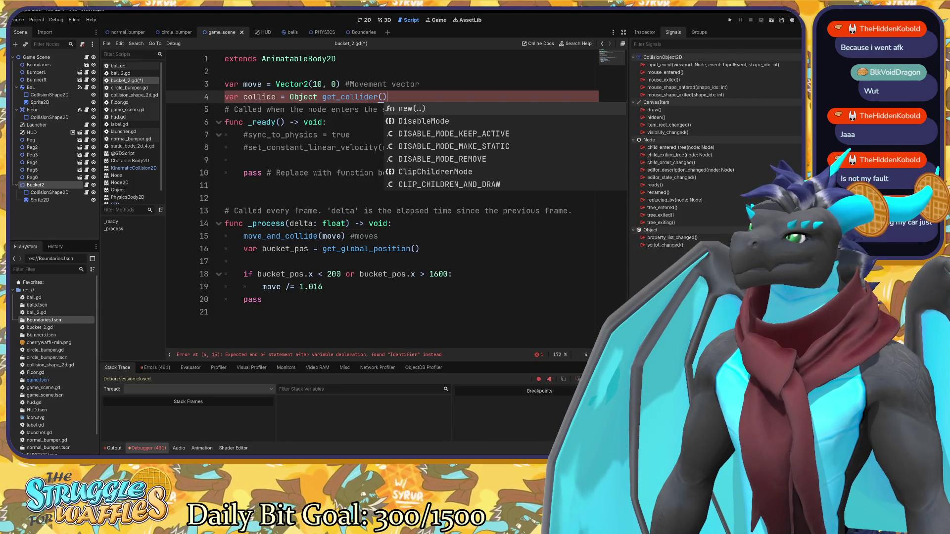
{"action": "key", "text": "Escape"}
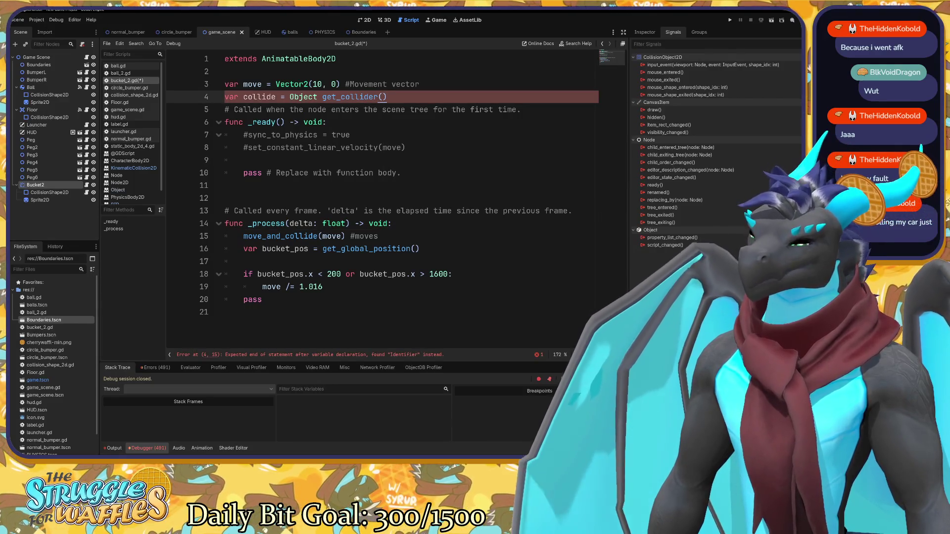
{"action": "type", "text": "_shape"}
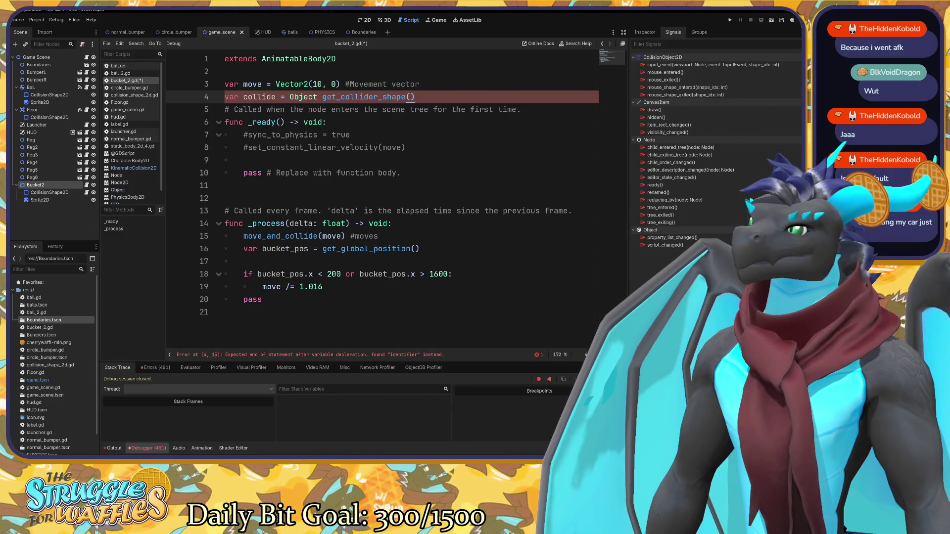
{"action": "key", "text": "Delete"}
{"action": "key", "text": "Delete"}
{"action": "left_click", "coordinate": [326, 122]}
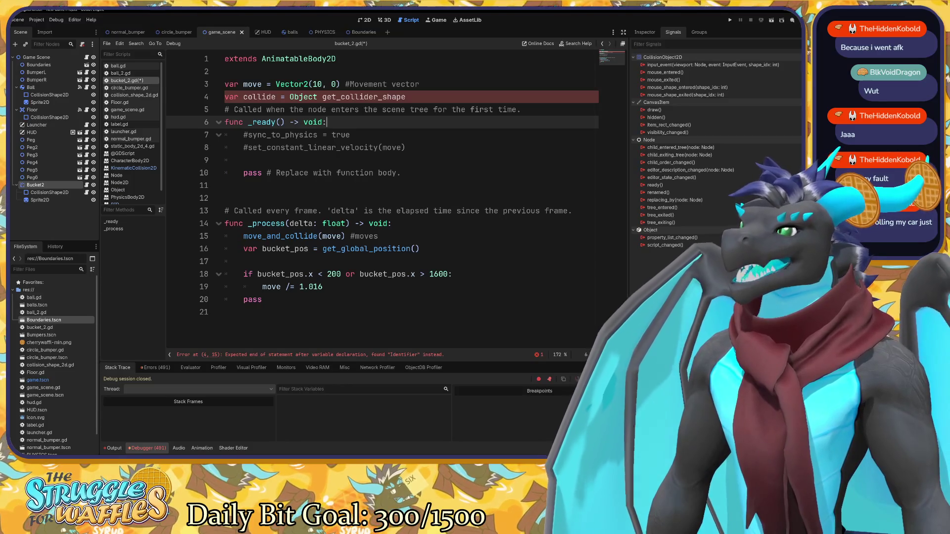
{"action": "left_click", "coordinate": [276, 97]}
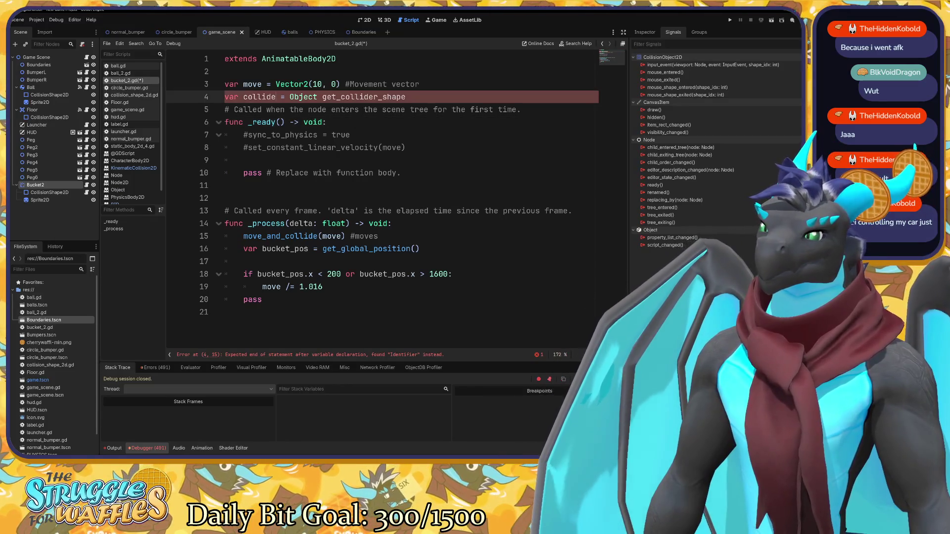
{"action": "type", "text": ":"}
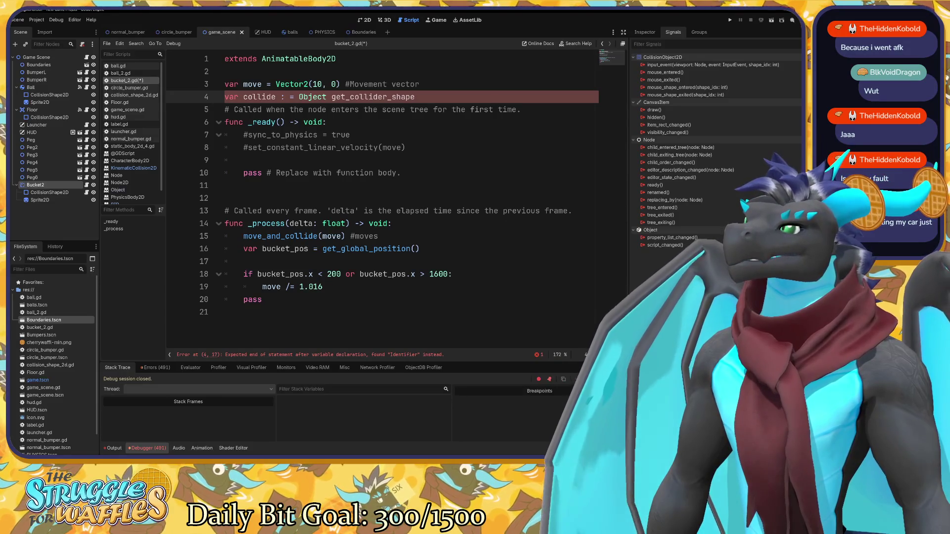
{"action": "key", "text": "BackSpace"}
{"action": "key", "text": "BackSpace"}
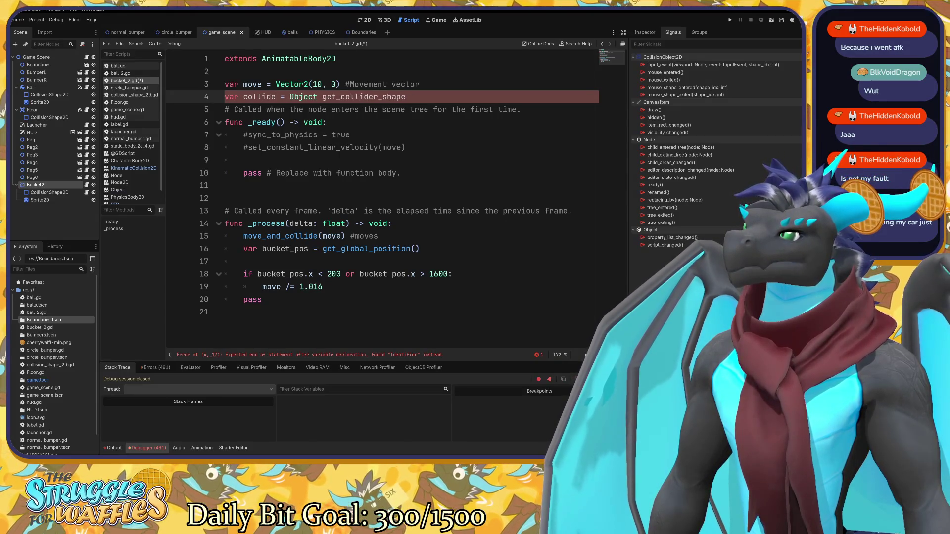
{"action": "left_click", "coordinate": [284, 97]}
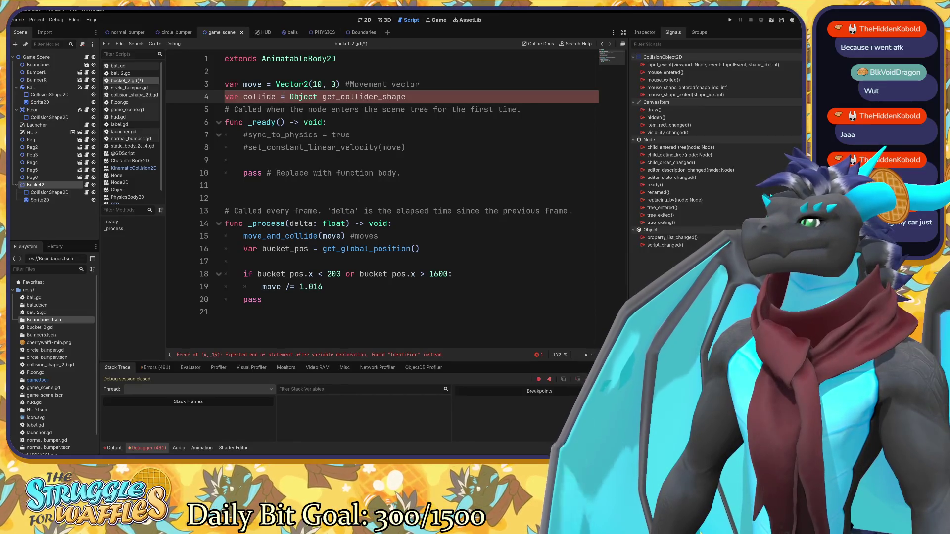
{"action": "mouse_move", "coordinate": [297, 237]}
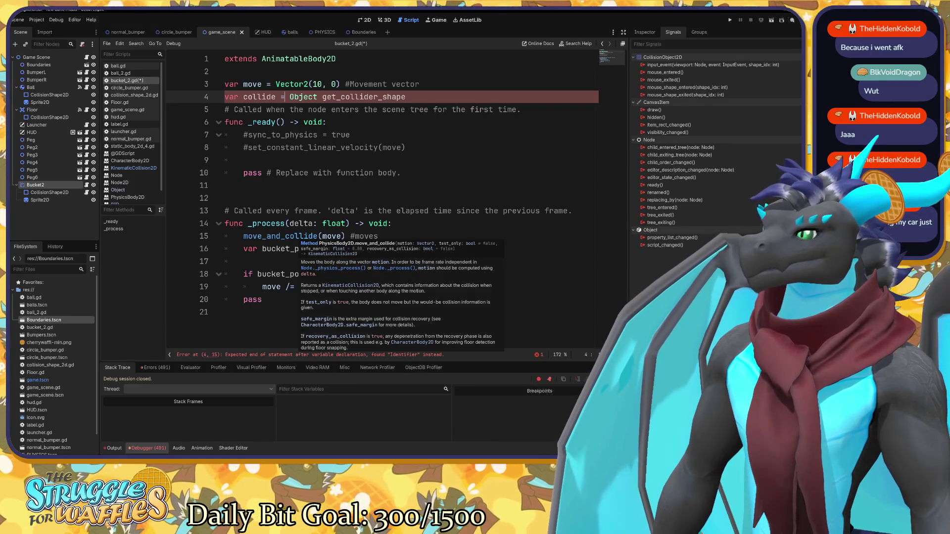
Read the KinematicCollision2D description and its methods, such as get_collider_shape() and get_collider_id().
{"action": "left_click", "coordinate": [134, 168]}
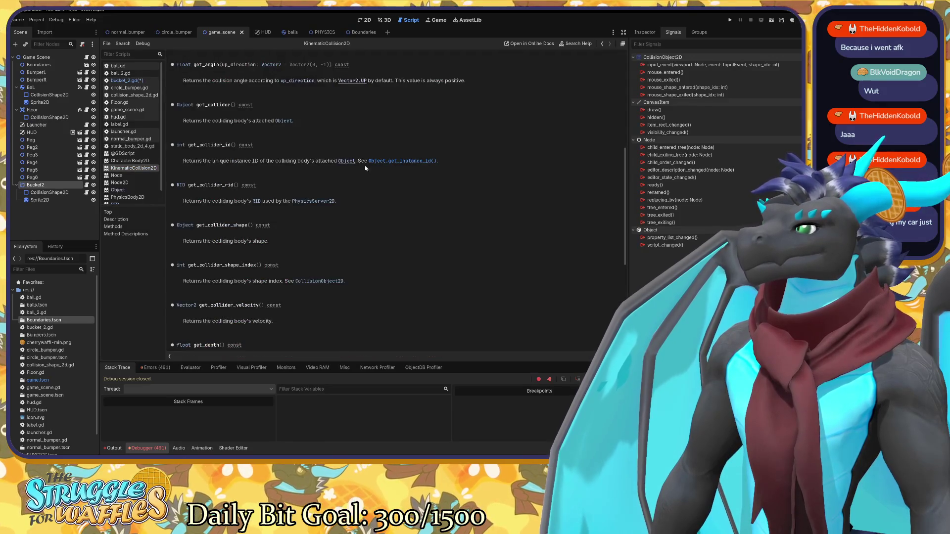
{"action": "scroll", "coordinate": [360, 173], "scroll_direction": "up", "scroll_amount": 10}
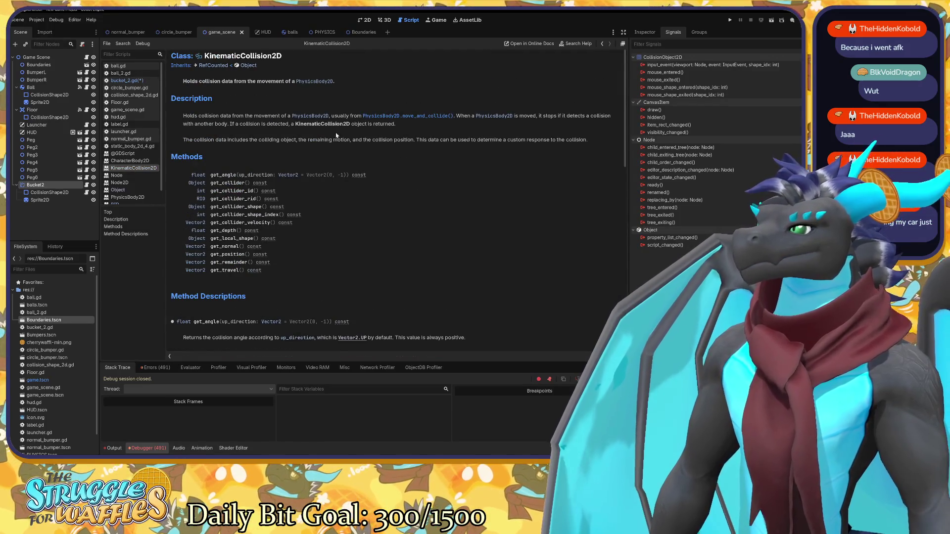
{"action": "left_click_drag", "start_coordinate": [263, 121], "coordinate": [398, 125]}
{"action": "left_click", "coordinate": [418, 129]}
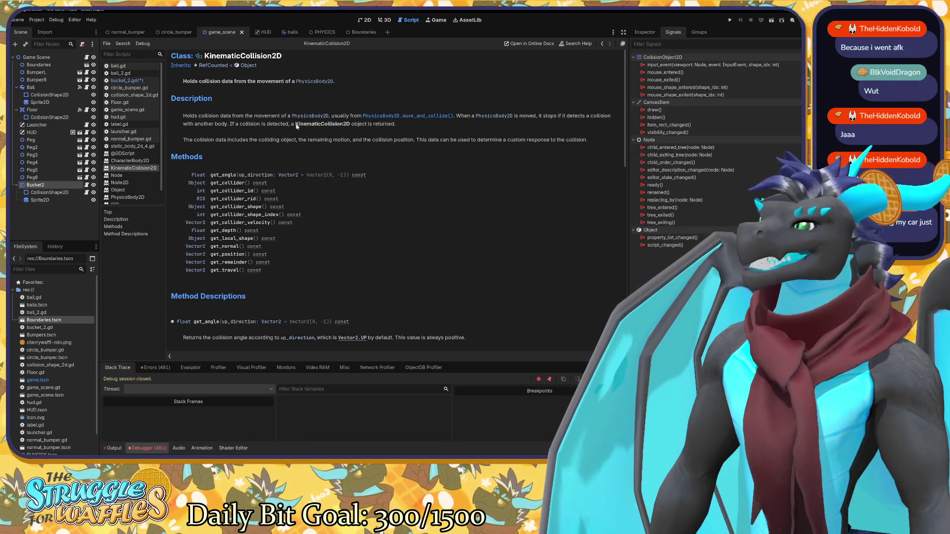
{"action": "mouse_move", "coordinate": [295, 125]}
{"action": "left_mouse_down"}
{"action": "mouse_move", "coordinate": [396, 124]}
{"action": "mouse_move", "coordinate": [350, 124]}
{"action": "left_mouse_up"}
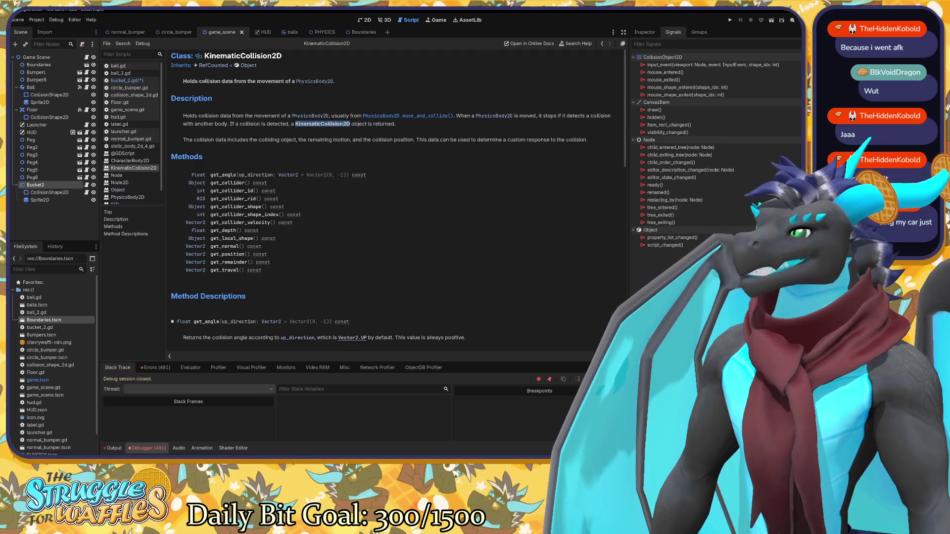
{"action": "left_click", "coordinate": [351, 126]}
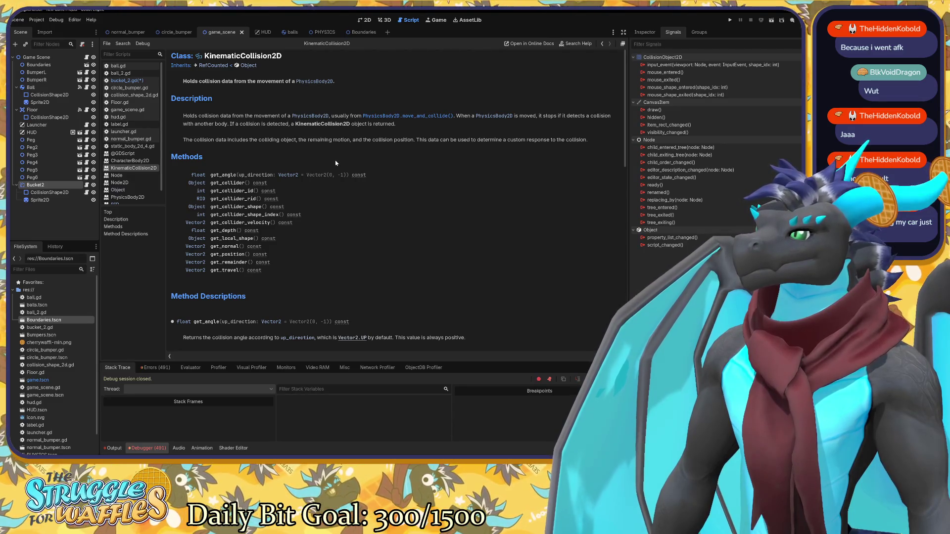
{"action": "scroll", "coordinate": [335, 163], "scroll_direction": "down", "scroll_amount": 1}
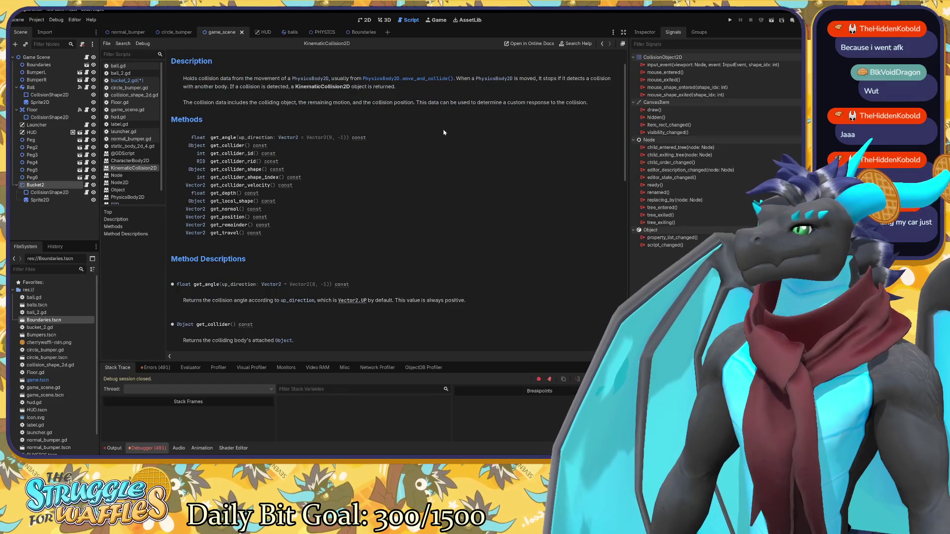
{"action": "scroll", "coordinate": [443, 132], "scroll_direction": "down", "scroll_amount": 10}
{"action": "scroll", "coordinate": [441, 136], "scroll_direction": "up", "scroll_amount": 12}
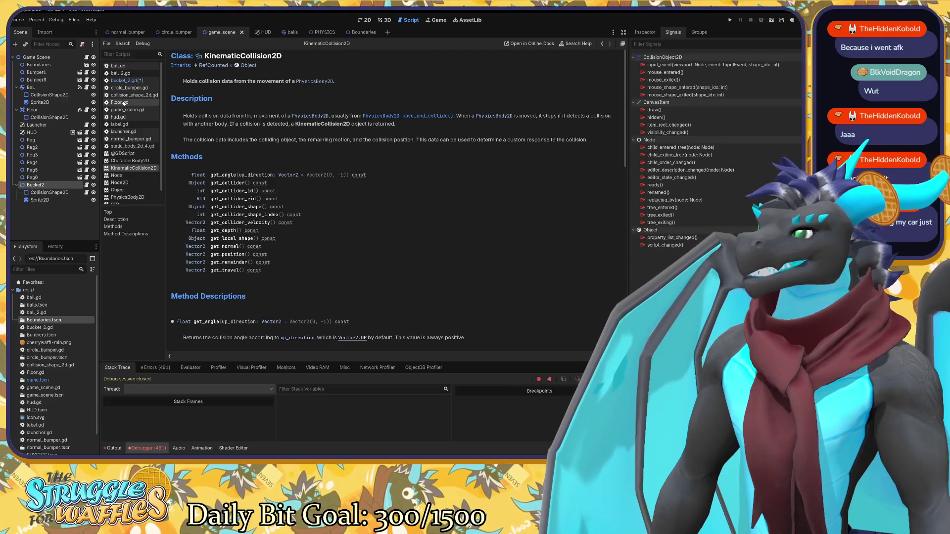
Change line 4 to 'var collide = KinematicCollision2D.get_collider_shape', with no brackets.
{"action": "left_click", "coordinate": [126, 80]}
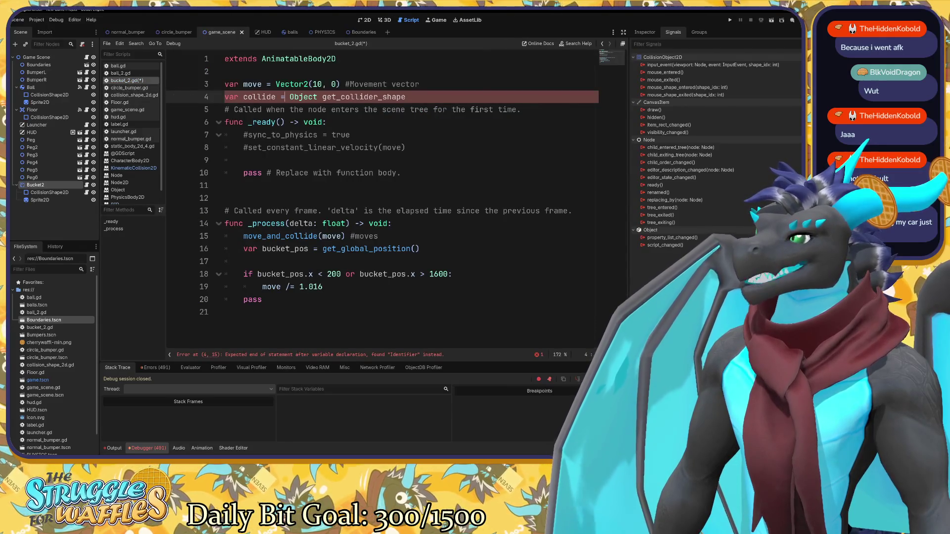
{"action": "key", "text": "ctrl+shift+Left"}
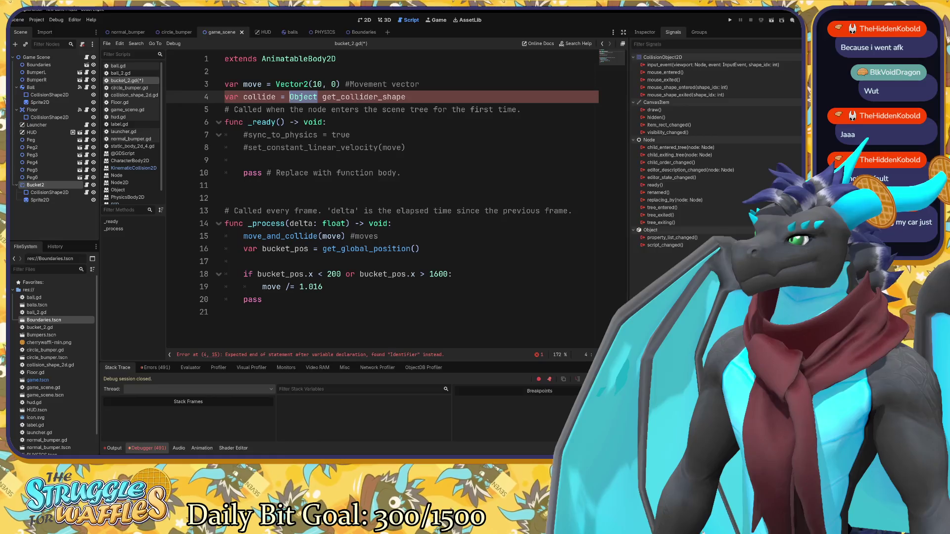
{"action": "type", "text": "Kin"}
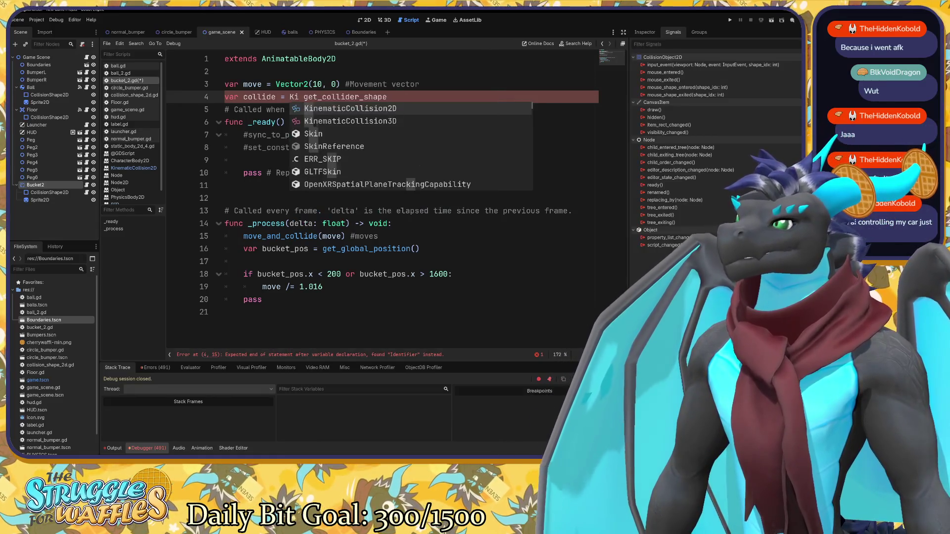
{"action": "key", "text": "Return"}
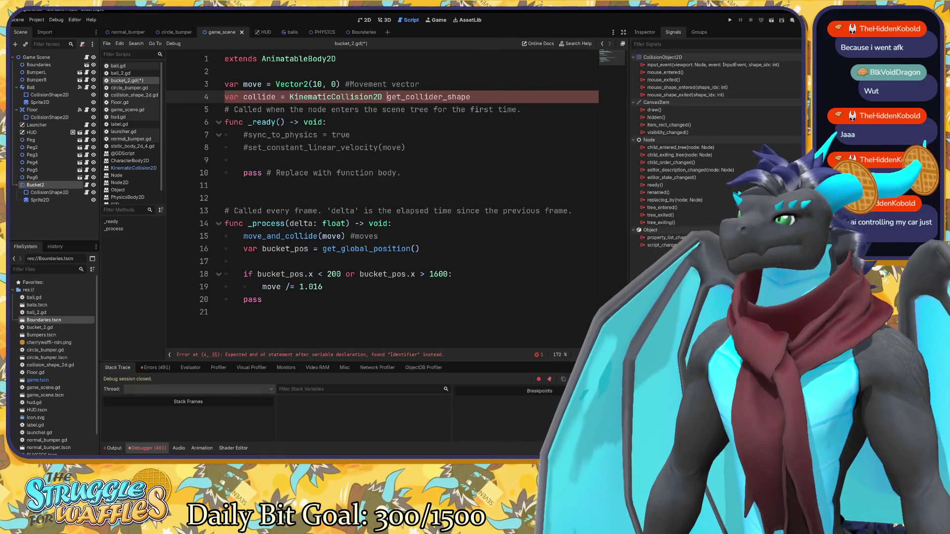
{"action": "key", "text": "BackSpace"}
{"action": "type", "text": "."}
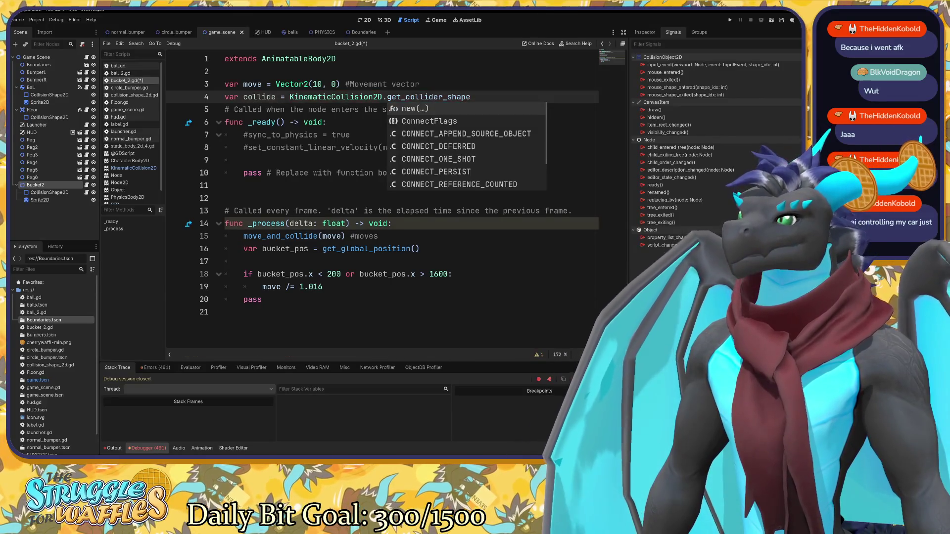
{"action": "key", "text": "Escape"}
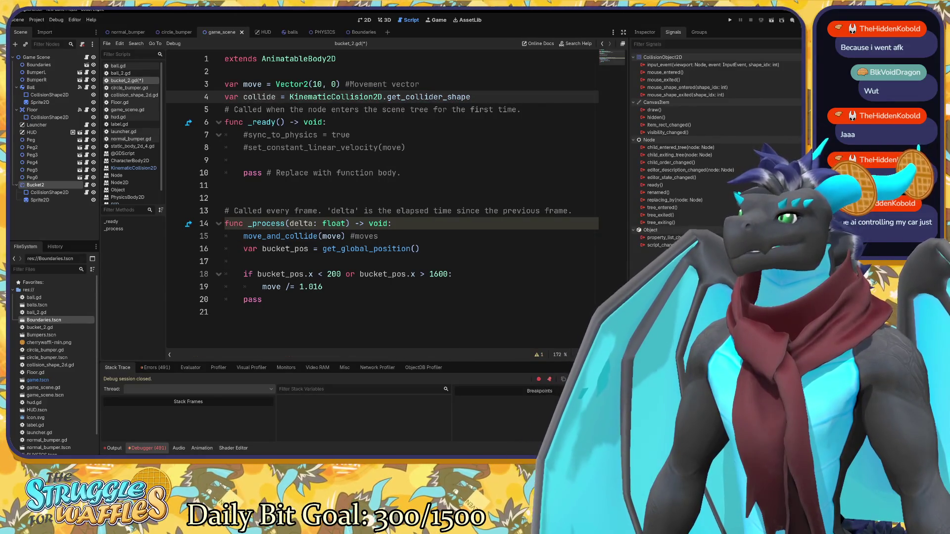
{"action": "type", "text": "("}
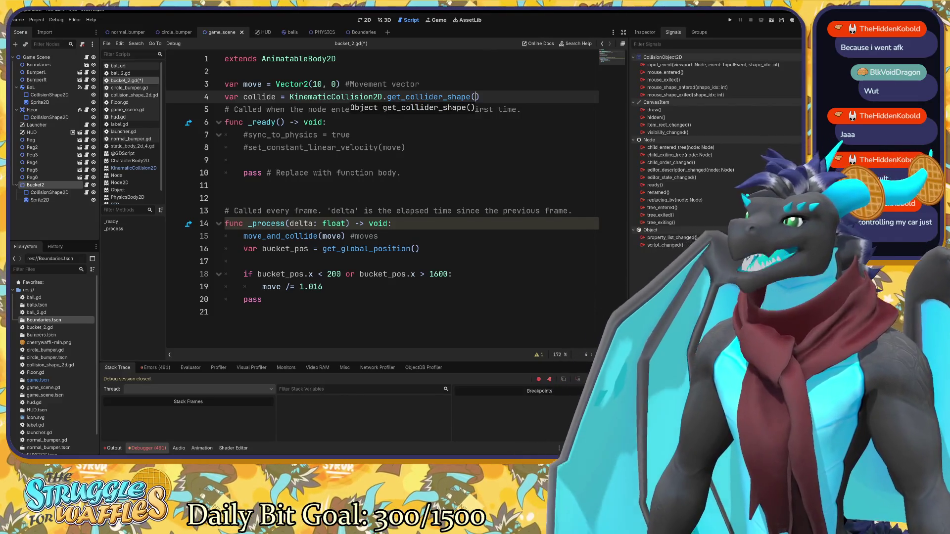
{"action": "left_click", "coordinate": [389, 147]}
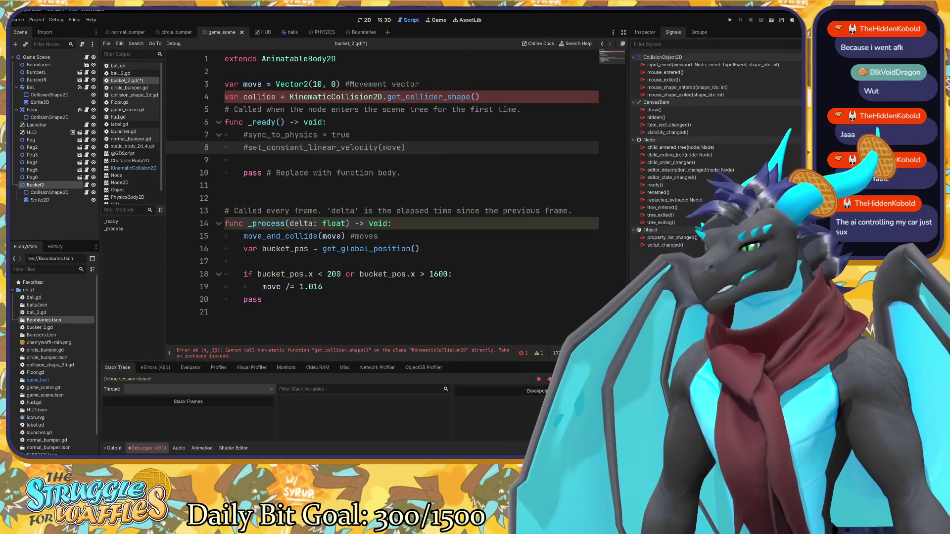
{"action": "left_click", "coordinate": [479, 97]}
{"action": "key", "text": "BackSpace"}
{"action": "key", "text": "BackSpace"}
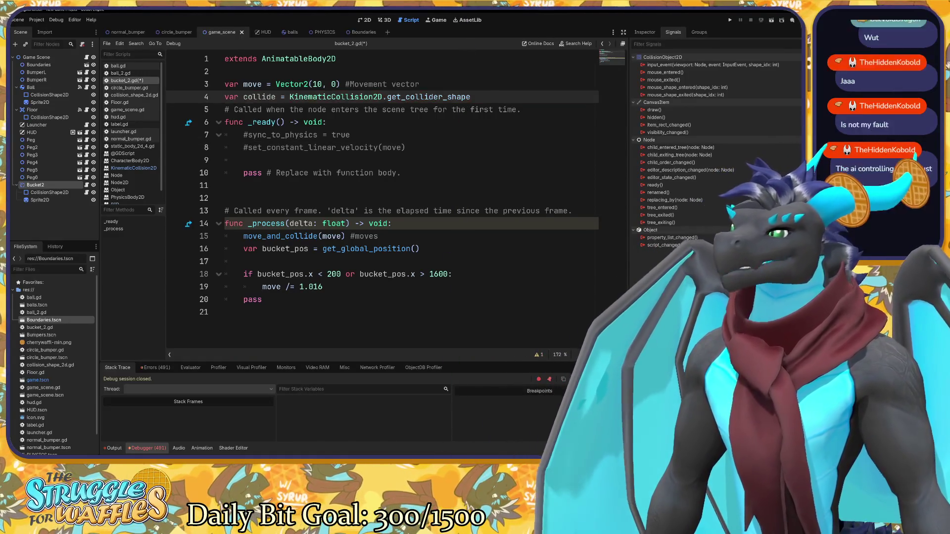
Check the new declaration, then place the caret at the end of line 19.
{"action": "left_click", "coordinate": [470, 109]}
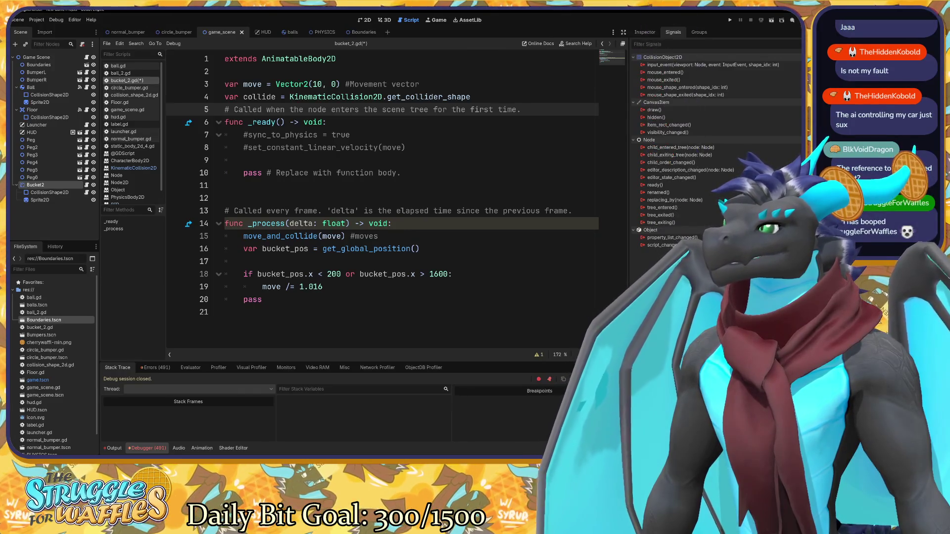
{"action": "left_click", "coordinate": [470, 96]}
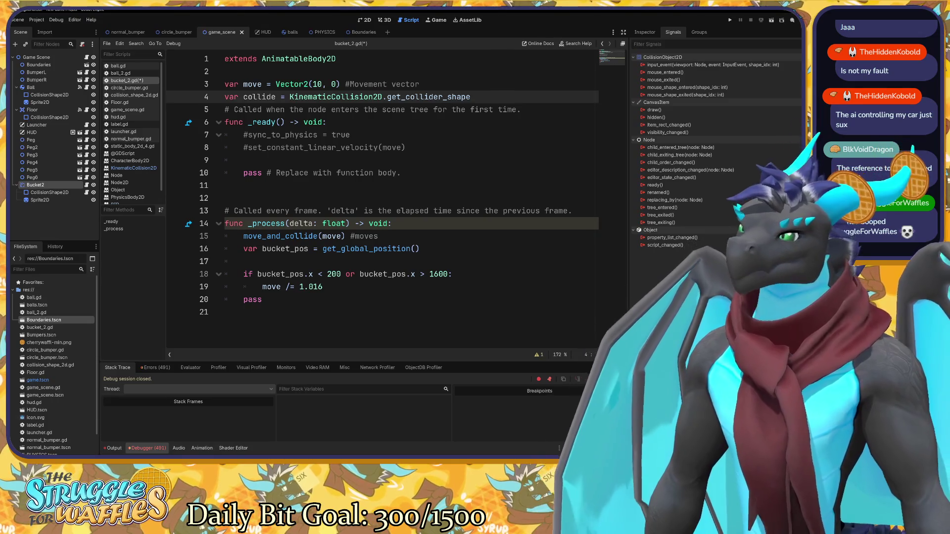
{"action": "mouse_move", "coordinate": [457, 97]}
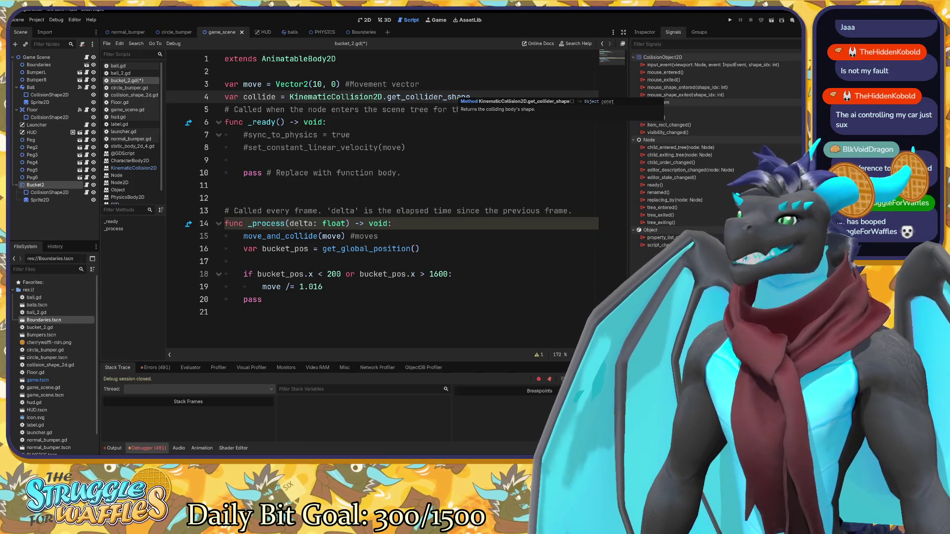
{"action": "mouse_move", "coordinate": [373, 97]}
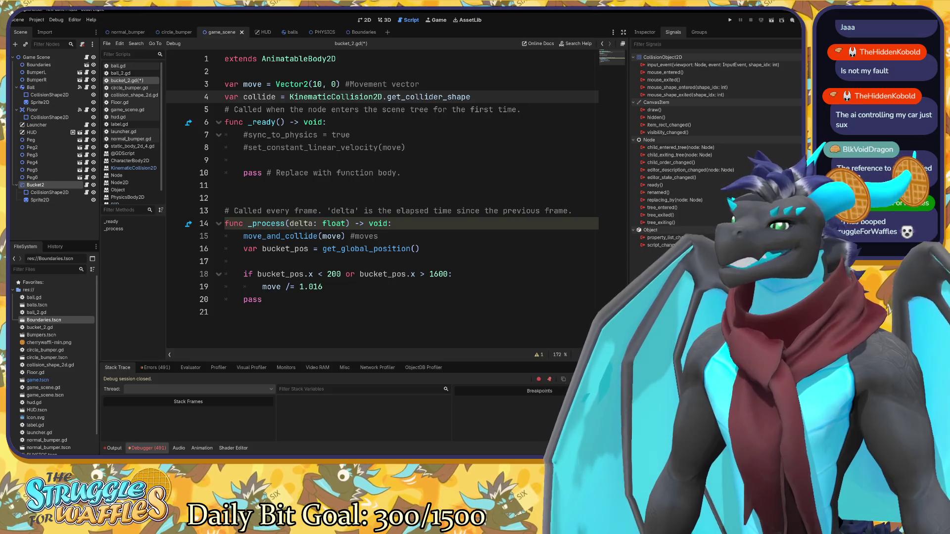
{"action": "left_click", "coordinate": [297, 262]}
{"action": "left_click", "coordinate": [323, 287]}
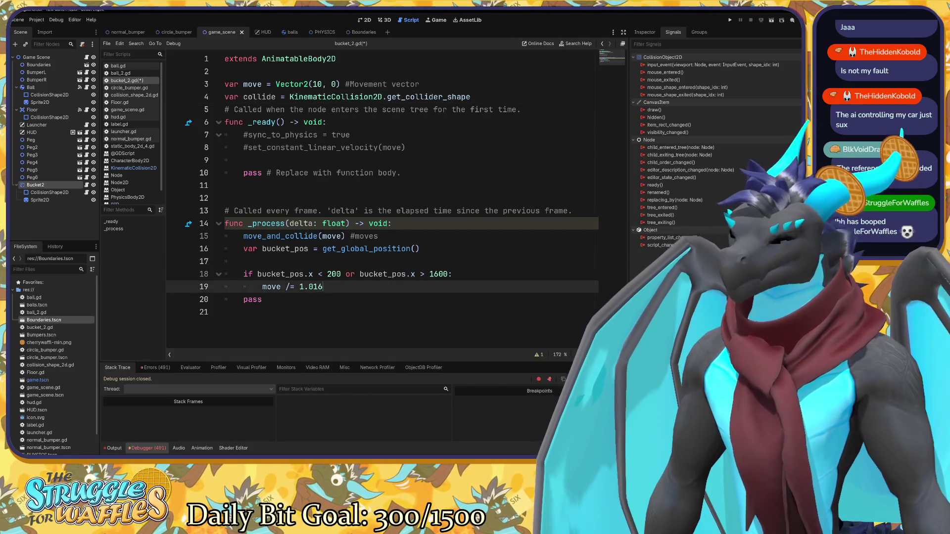
Add a blank line after line 19 and begin 'if collide =' on line 20.
{"action": "key", "text": "Return"}
{"action": "key", "text": "Return"}
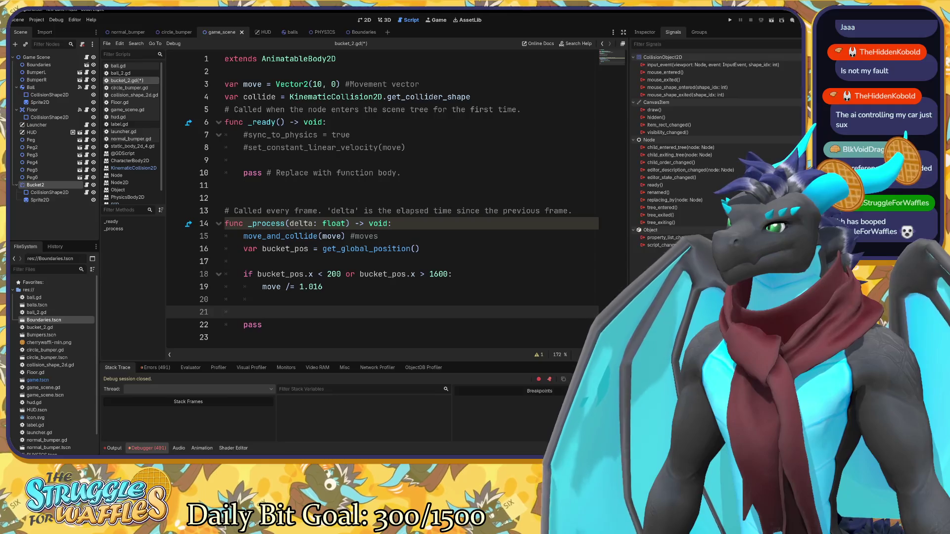
{"action": "left_click", "coordinate": [250, 300]}
{"action": "type", "text": "if"}
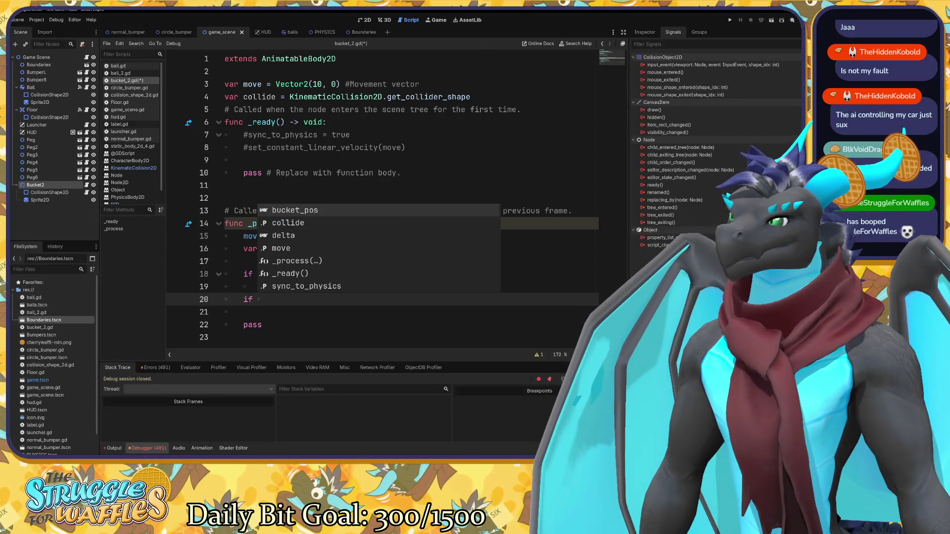
{"action": "key", "text": "BackSpace"}
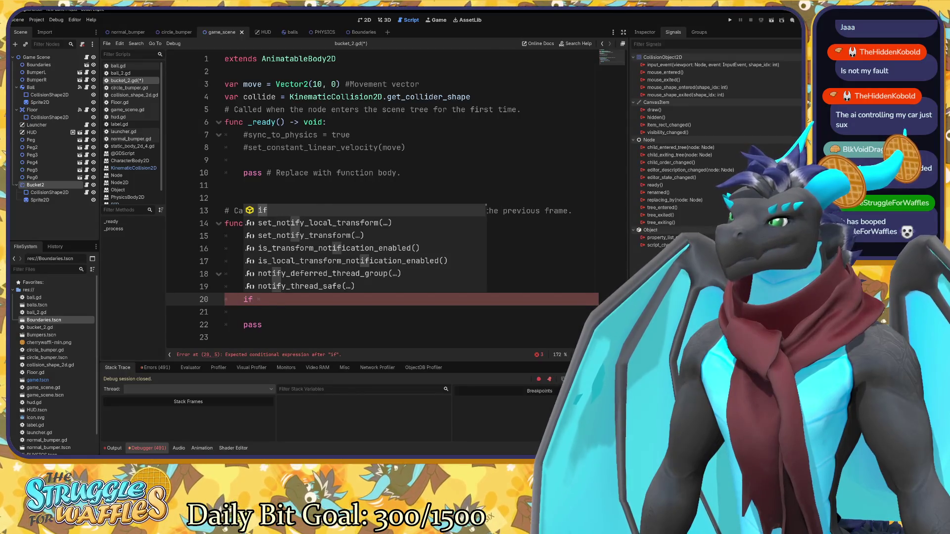
{"action": "type", "text": "collide "}
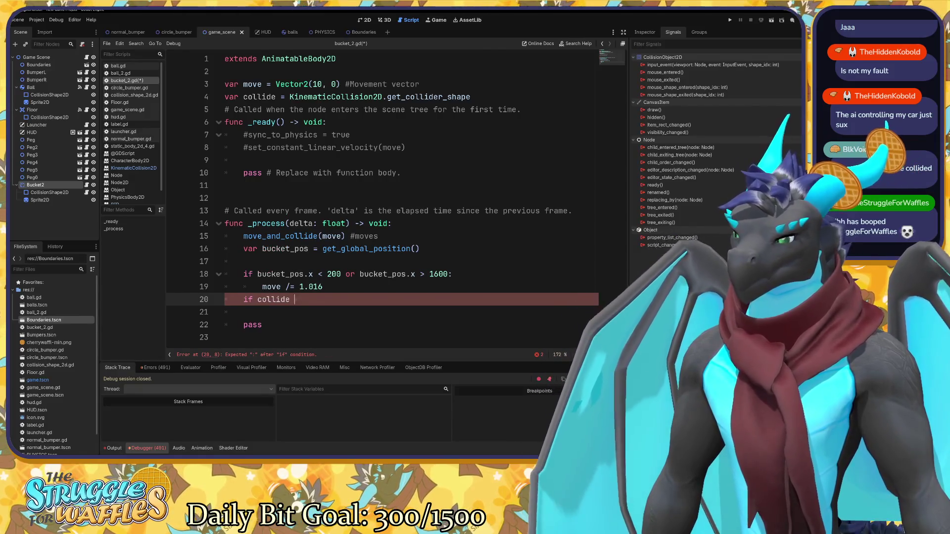
{"action": "type", "text": "="}
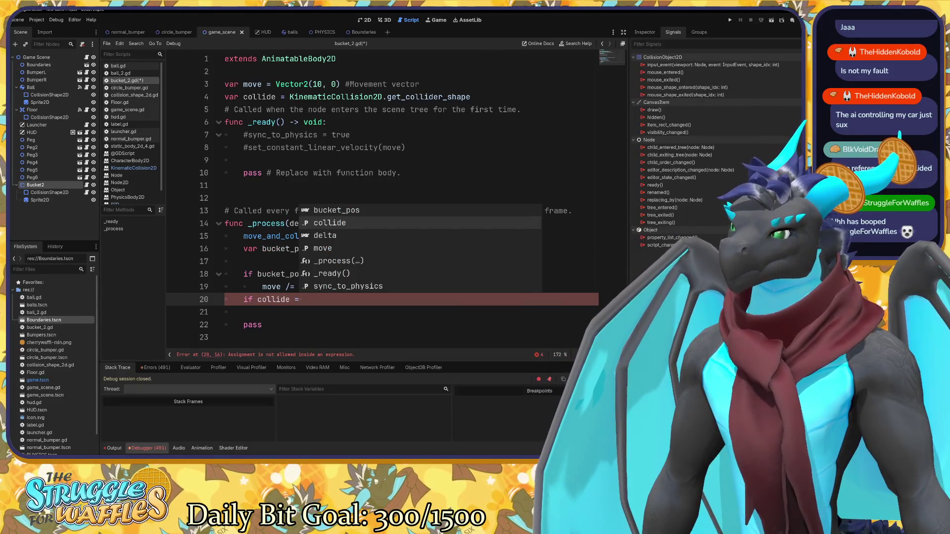
{"action": "key", "text": "BackSpace"}
{"action": "key", "text": "BackSpace"}
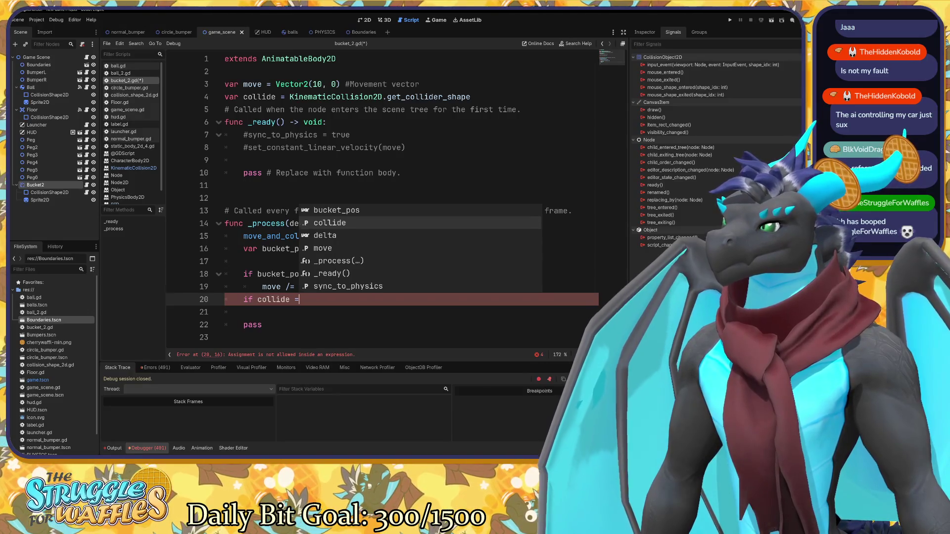
{"action": "type", "text": "="}
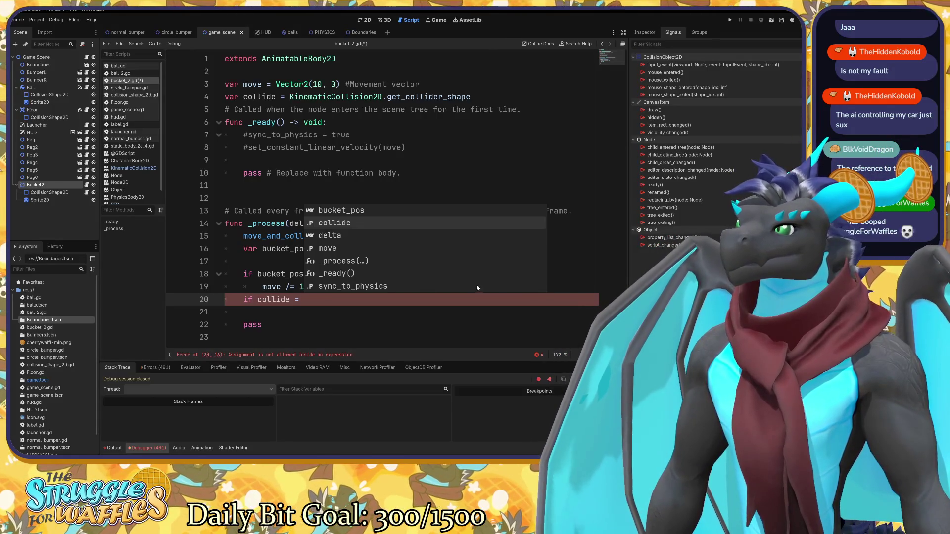
{"action": "left_click", "coordinate": [470, 96]}
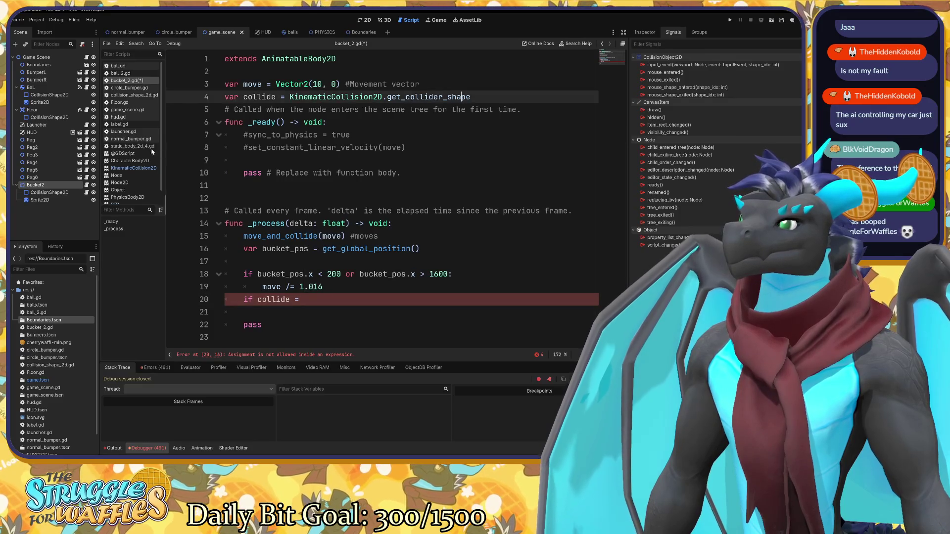
{"action": "left_click", "coordinate": [299, 299]}
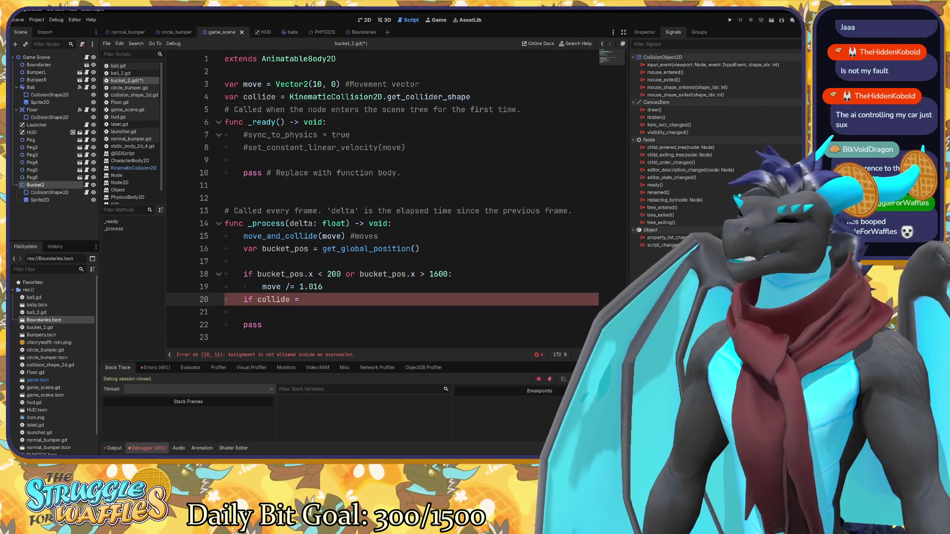
Complete the condition as "collide == 'WorldBoundaryShape2D':" and open an indented line below.
{"action": "type", "text": "Worl"}
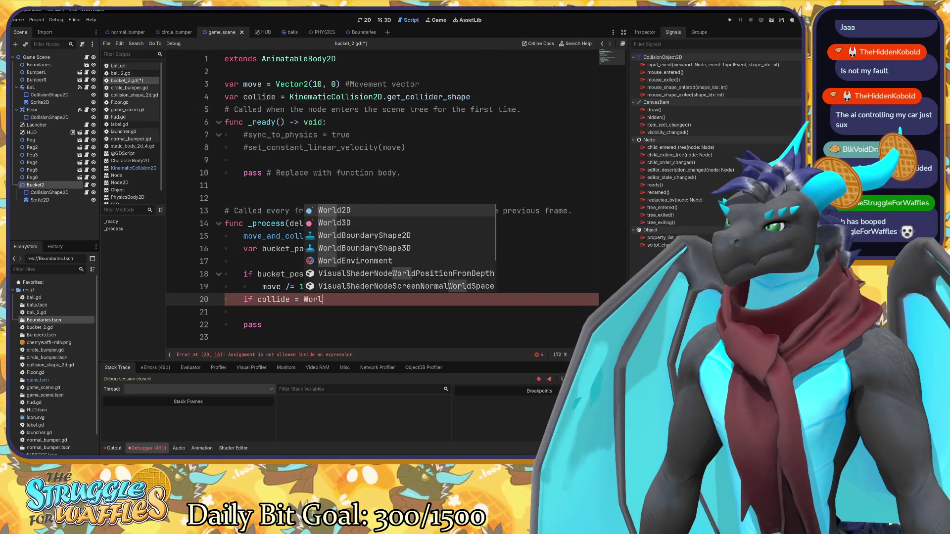
{"action": "key", "text": "BackSpace"}
{"action": "key", "text": "BackSpace"}
{"action": "type", "text": "'"}
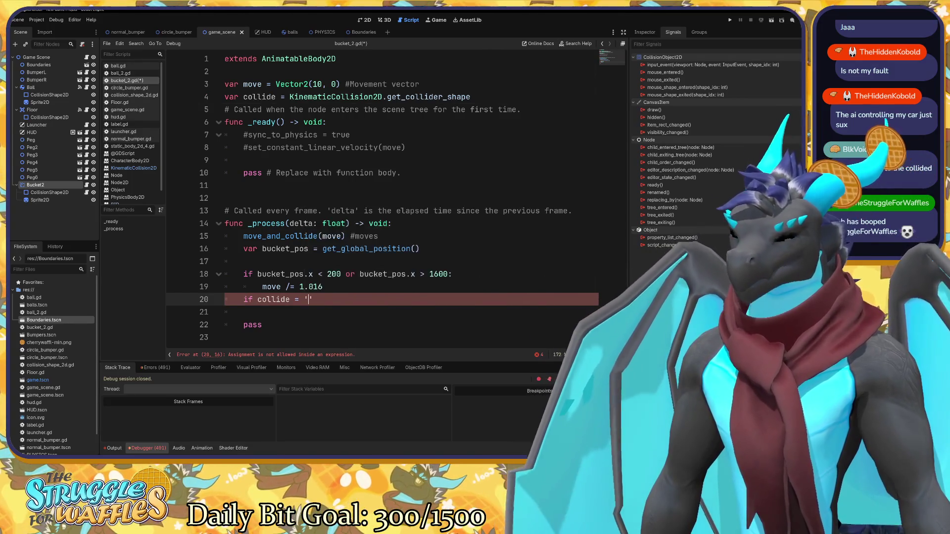
{"action": "type", "text": "World"}
{"action": "type", "text": "Boundary"}
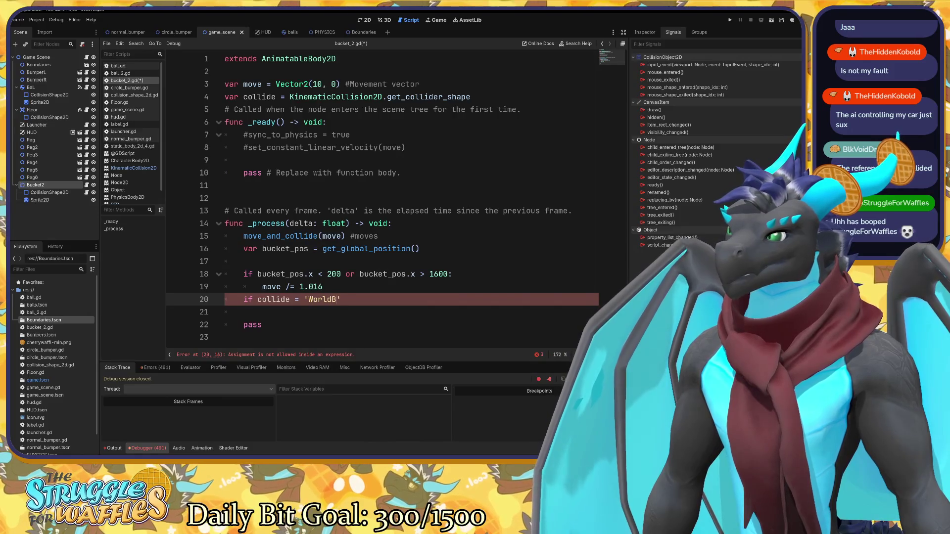
{"action": "type", "text": "Shape2D'"}
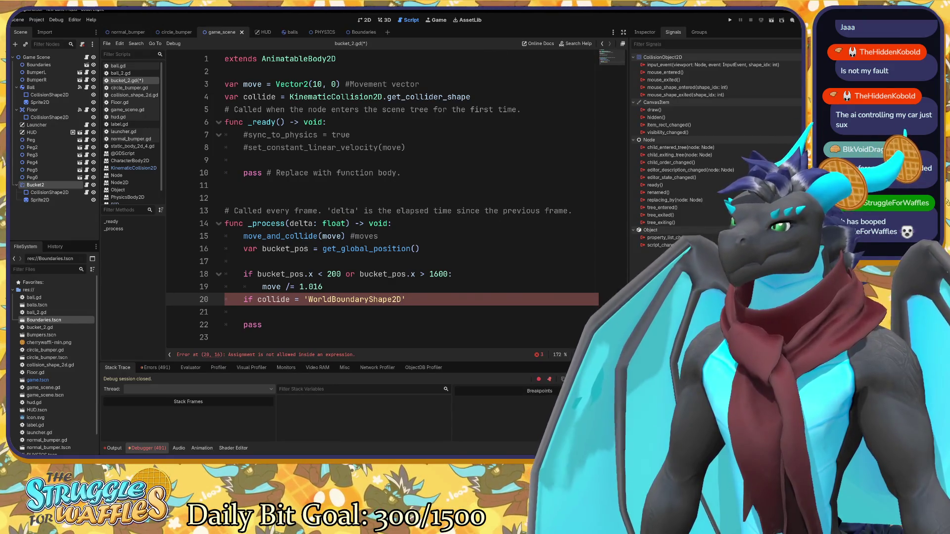
{"action": "type", "text": " world"}
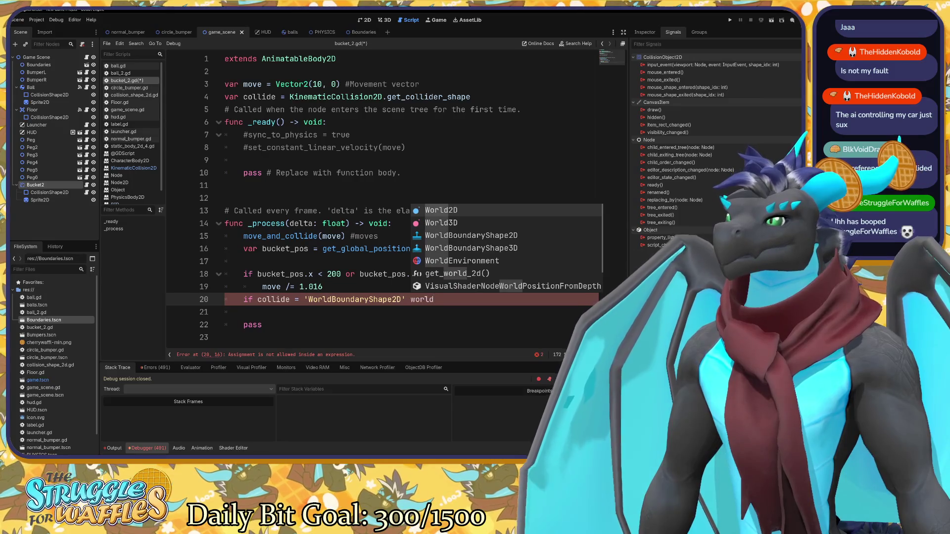
{"action": "key", "text": "BackSpace"}
{"action": "key", "text": "BackSpace"}
{"action": "key", "text": "BackSpace"}
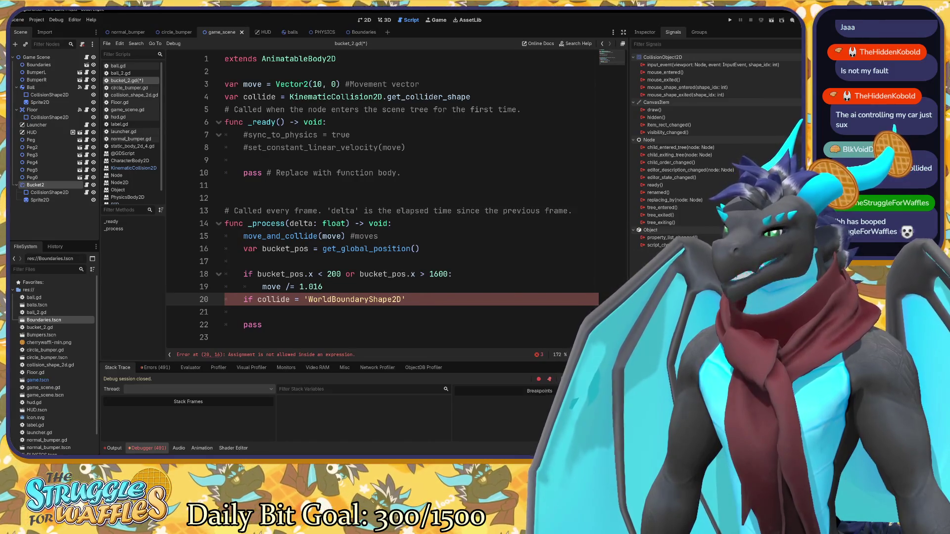
{"action": "type", "text": ":"}
{"action": "key", "text": "Return"}
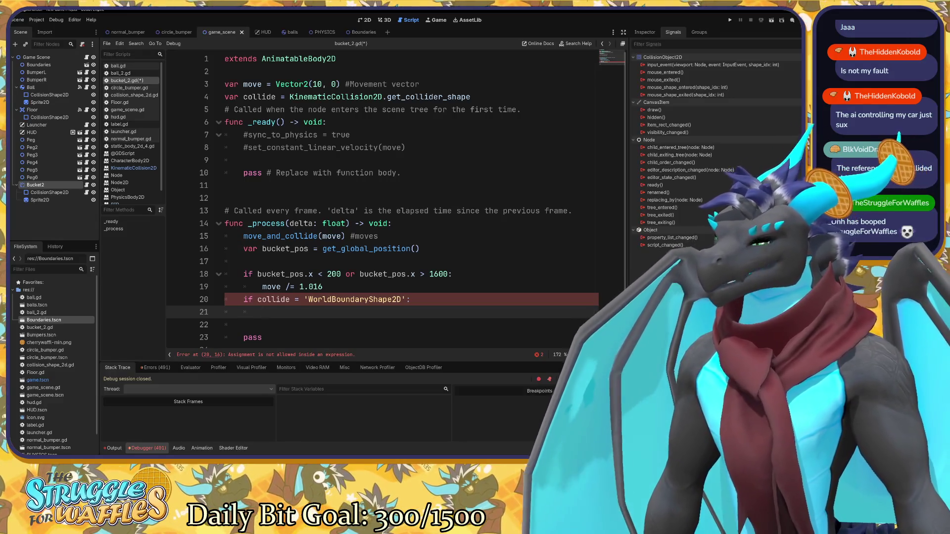
{"action": "left_click", "coordinate": [289, 299]}
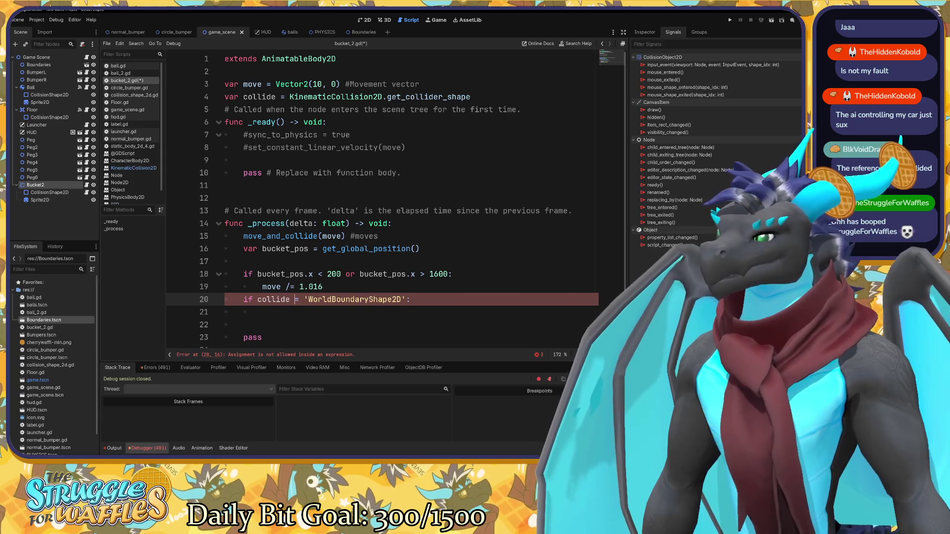
{"action": "type", "text": "="}
{"action": "left_click", "coordinate": [262, 312]}
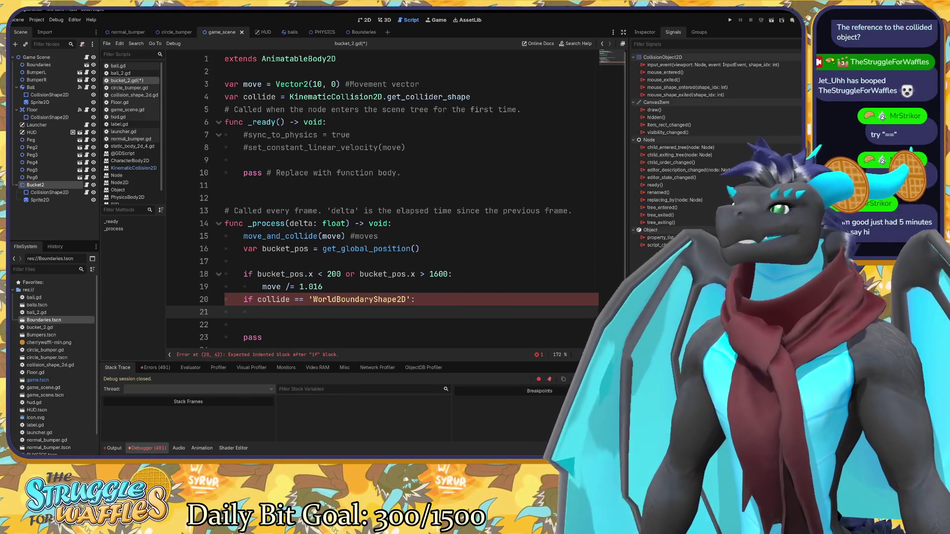
Indent line 21 under the if and write 'move *= -1' to reverse the bucket.
{"action": "key", "text": "Tab"}
{"action": "type", "text": "move"}
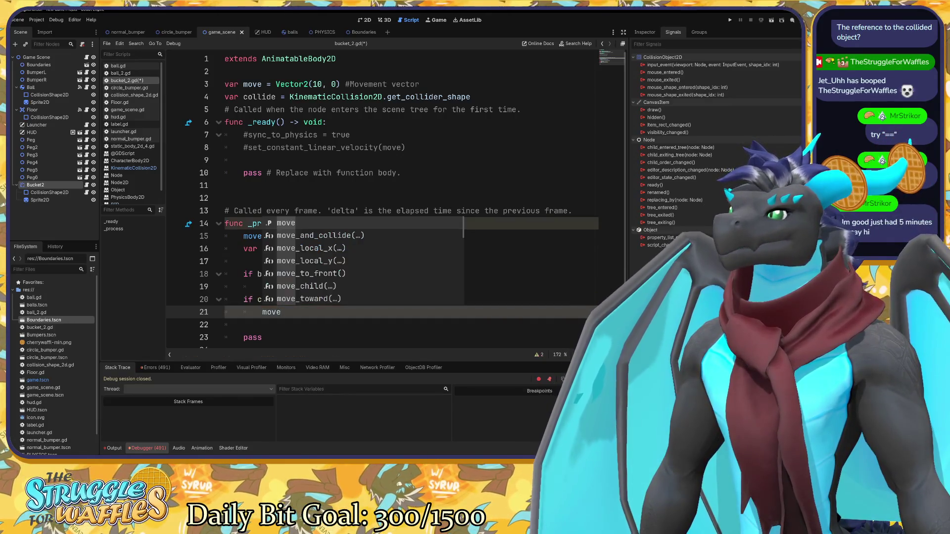
{"action": "type", "text": " -"}
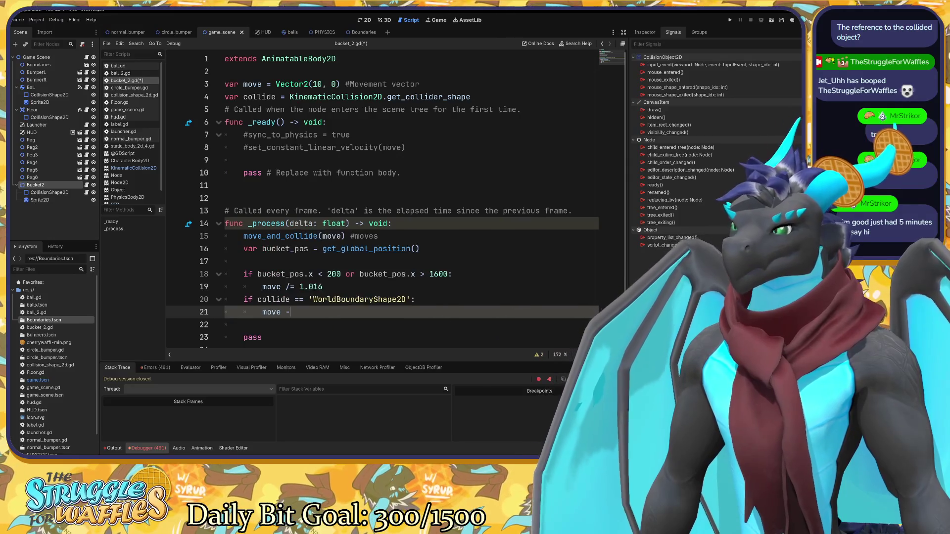
{"action": "key", "text": "BackSpace"}
{"action": "type", "text": "="}
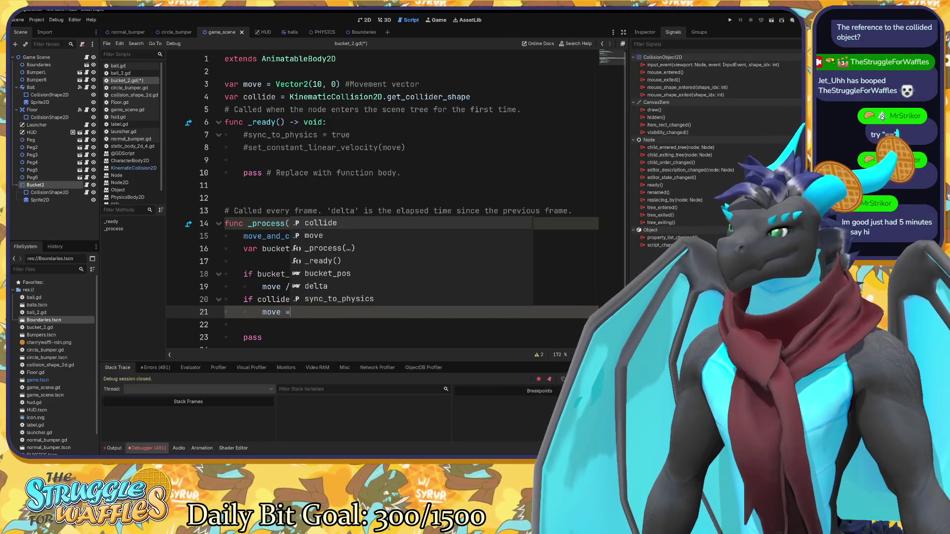
{"action": "key", "text": "BackSpace"}
{"action": "type", "text": "*="}
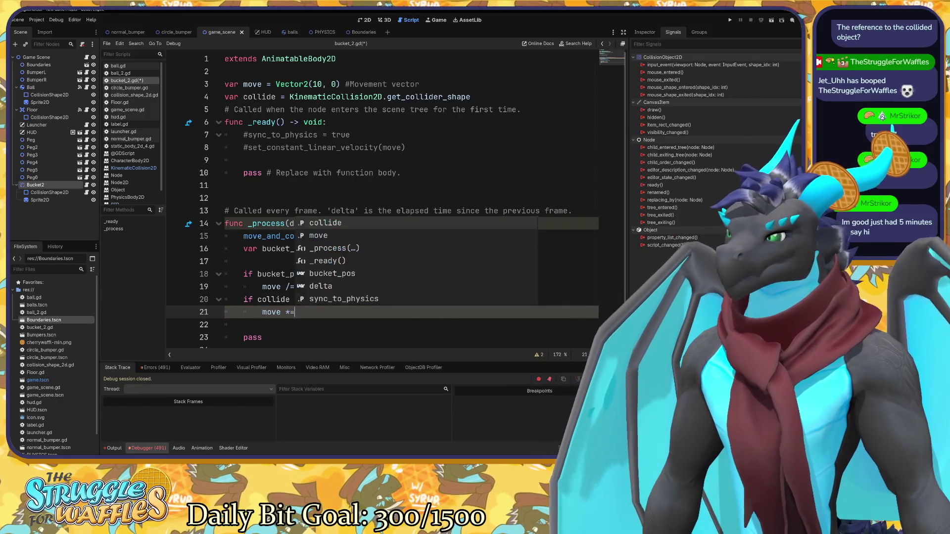
{"action": "type", "text": " -1"}
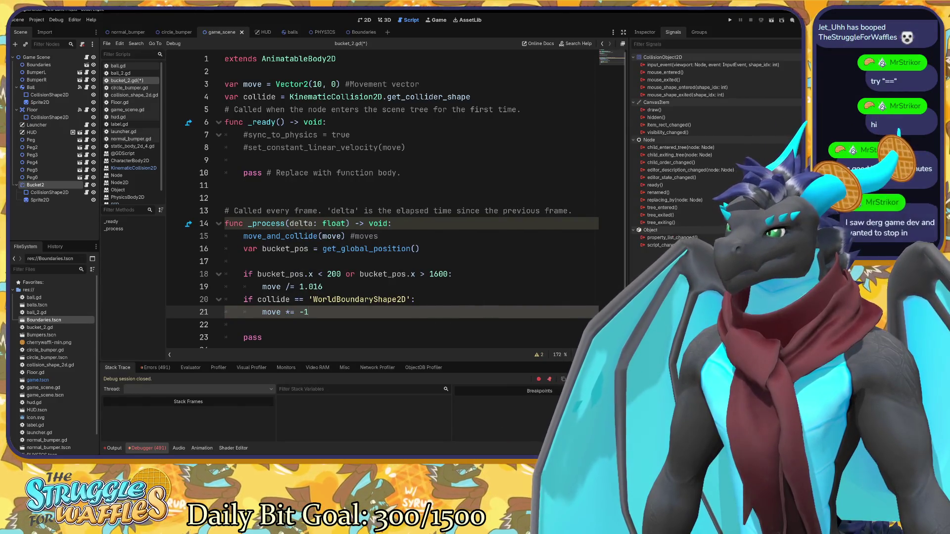
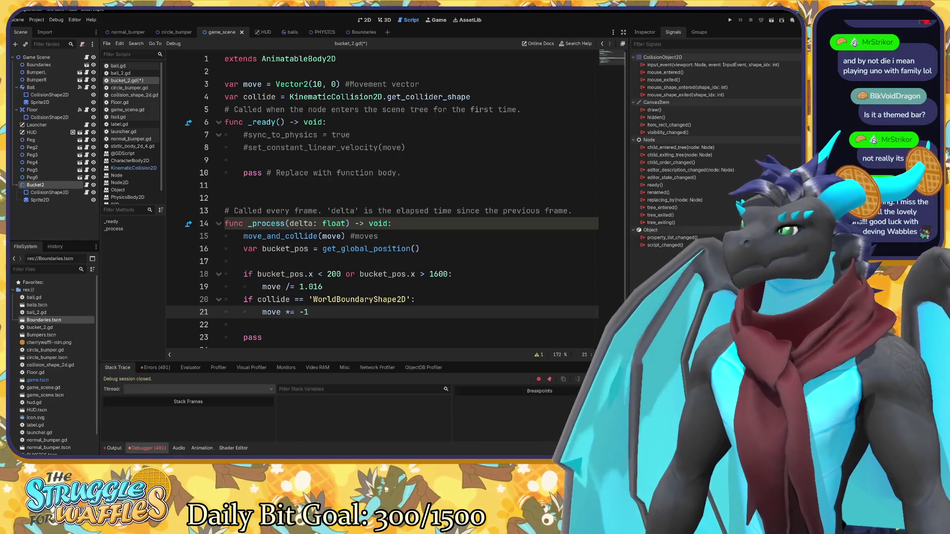
Begin a bare 'func' declaration on blank line 12 of bucket_2.gd, then switch to ball.gd.
{"action": "left_click", "coordinate": [225, 197]}
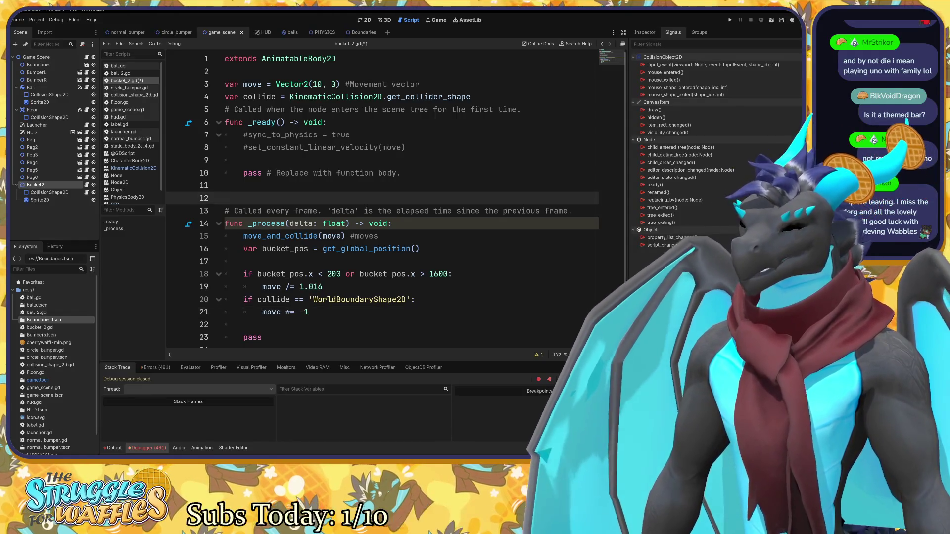
{"action": "type", "text": "func"}
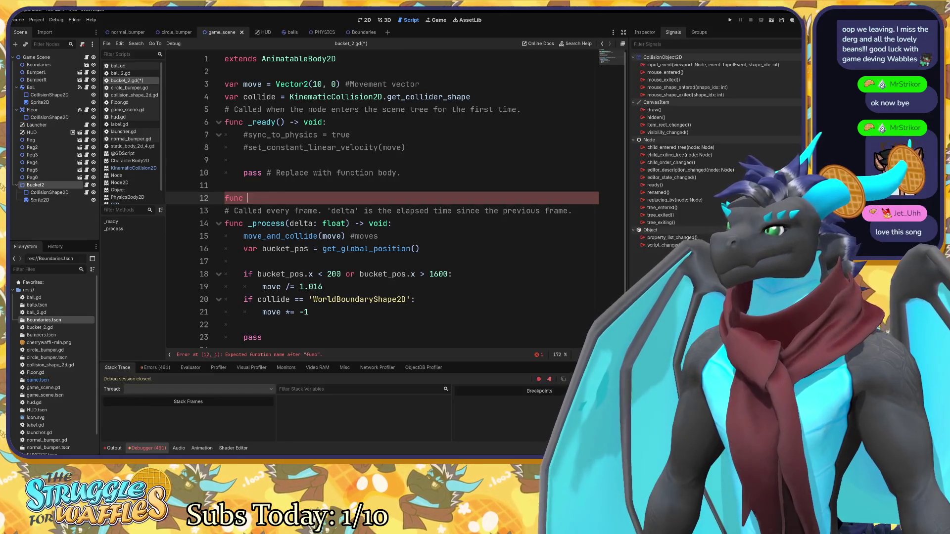
{"action": "type", "text": "co"}
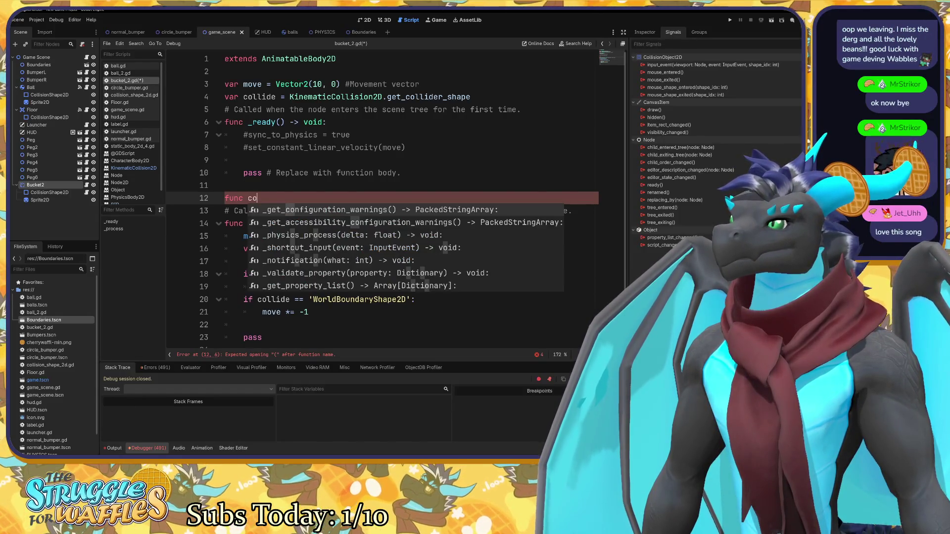
{"action": "key", "text": "BackSpace"}
{"action": "key", "text": "BackSpace"}
{"action": "type", "text": "_"}
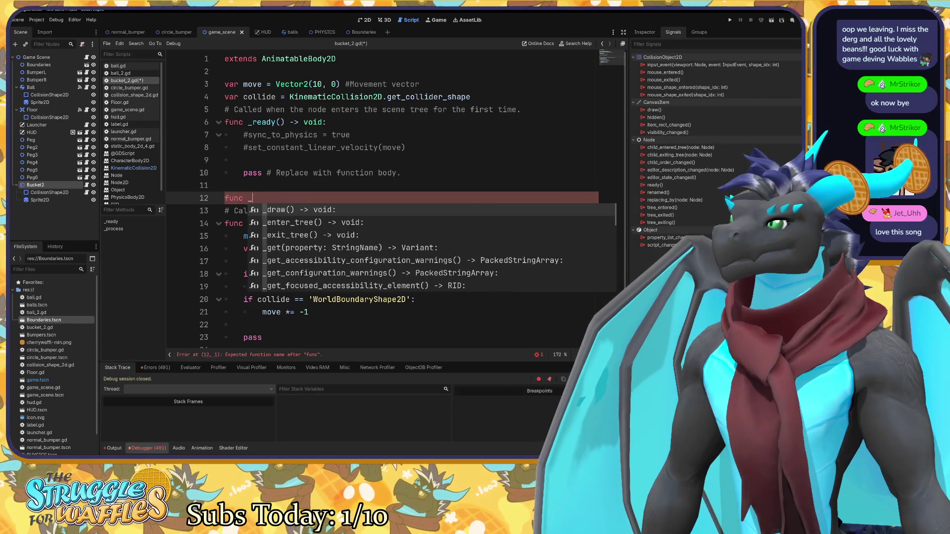
{"action": "type", "text": "collid"}
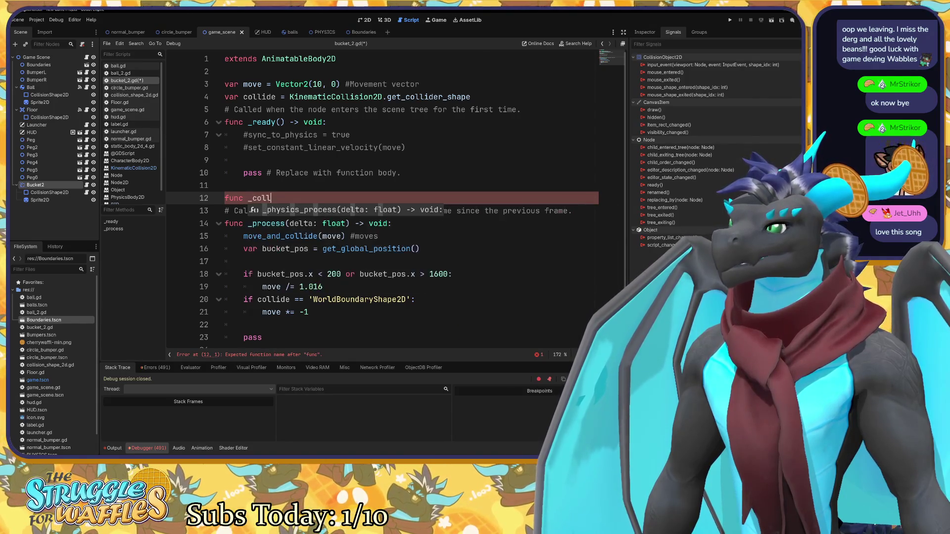
{"action": "key", "text": "BackSpace"}
{"action": "key", "text": "BackSpace"}
{"action": "key", "text": "BackSpace"}
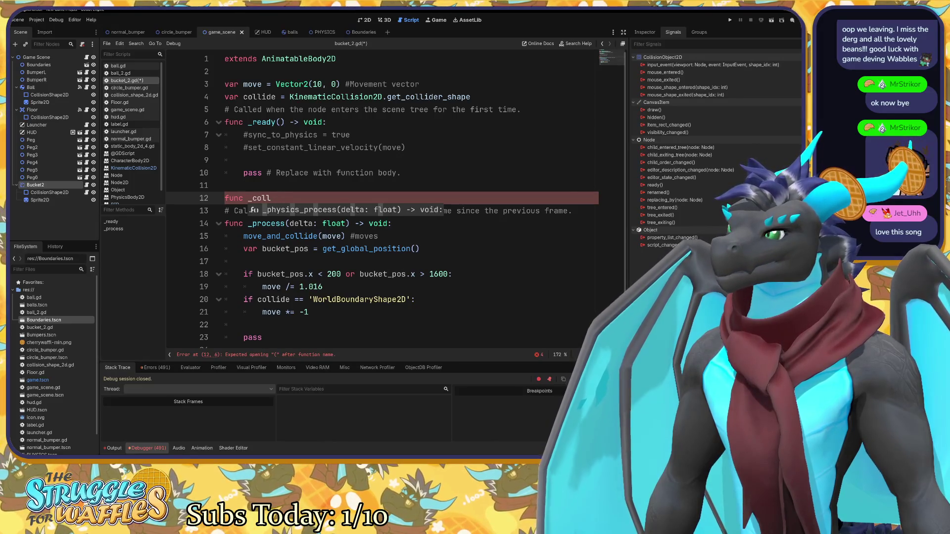
{"action": "type", "text": "on"}
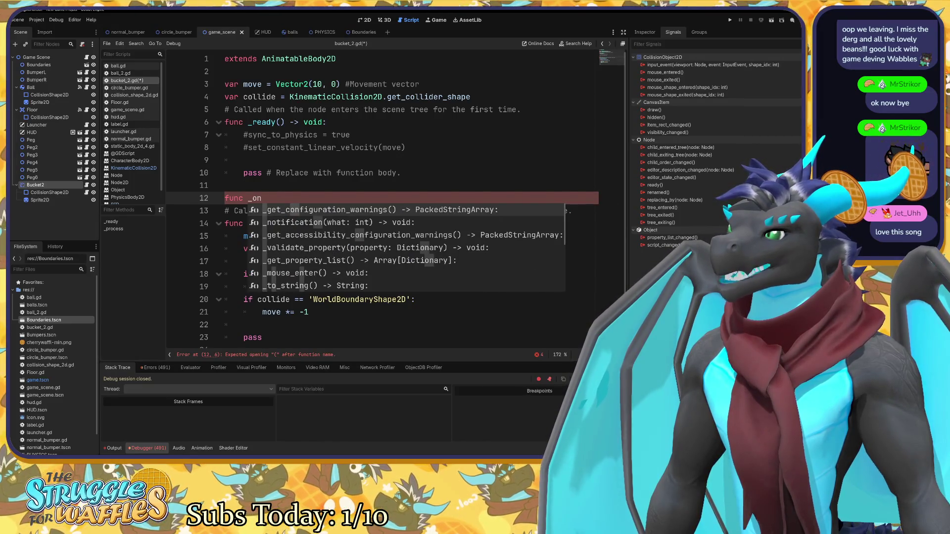
{"action": "type", "text": "_"}
{"action": "key", "text": "BackSpace"}
{"action": "key", "text": "BackSpace"}
{"action": "key", "text": "BackSpace"}
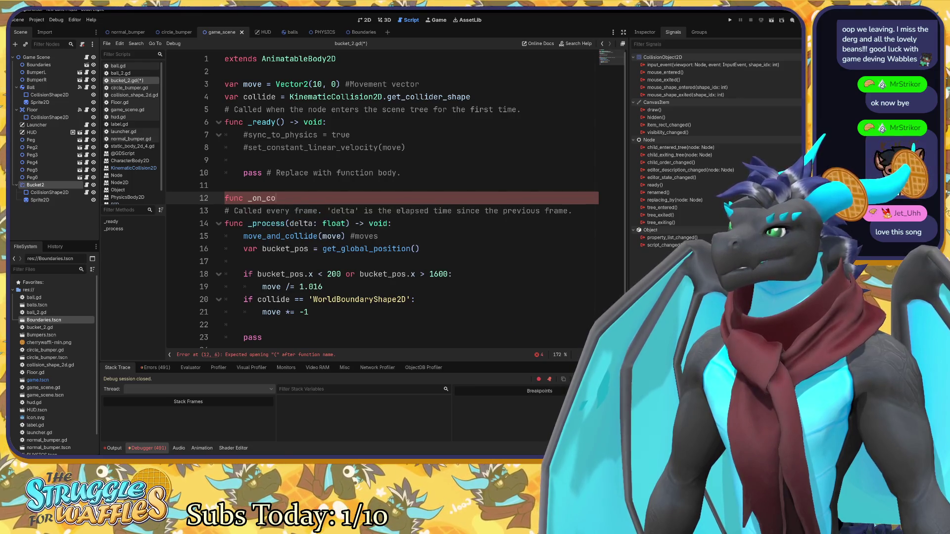
{"action": "key", "text": "BackSpace"}
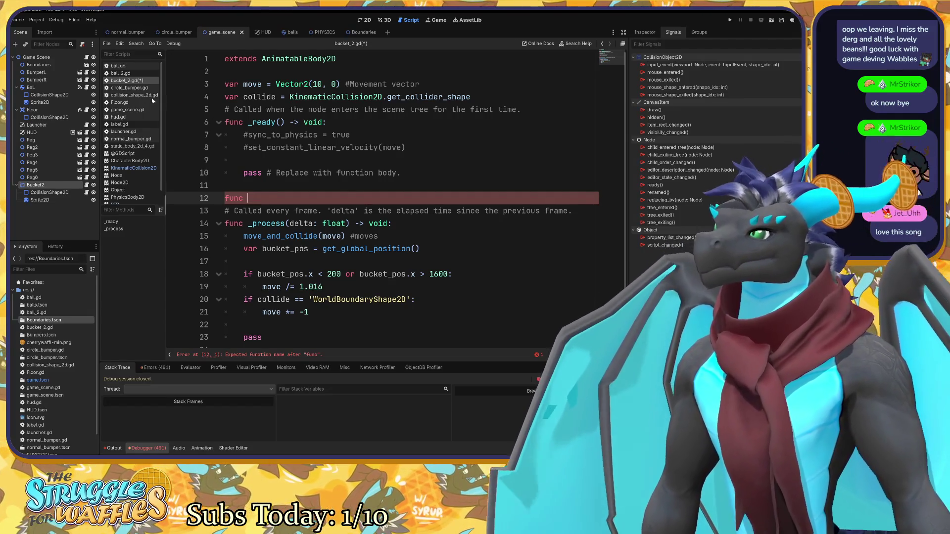
{"action": "left_click", "coordinate": [122, 65]}
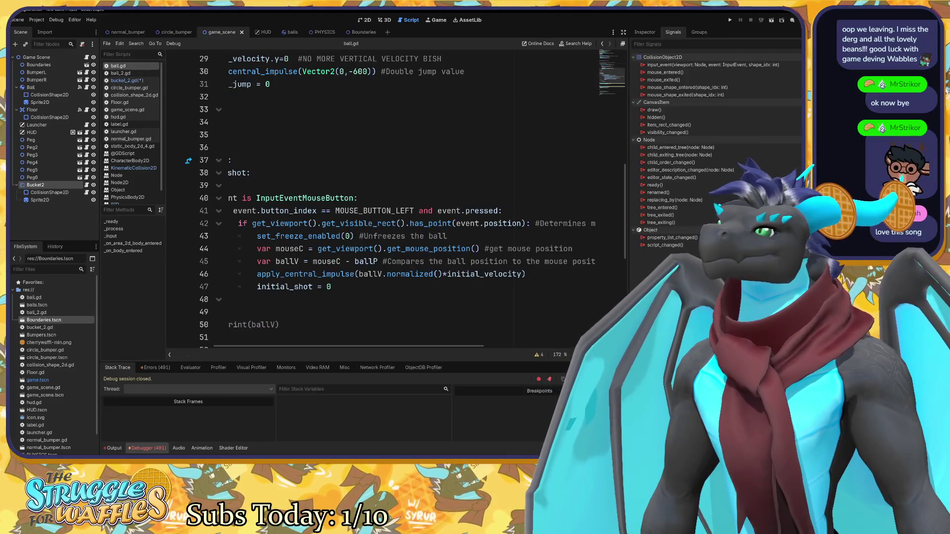
Copy ball.gd's _on_body_entered declaration over the lone 'func' on line 12 of bucket_2.gd.
{"action": "scroll", "coordinate": [395, 198], "scroll_direction": "down", "scroll_amount": 3}
{"action": "scroll", "coordinate": [376, 321], "scroll_direction": "down", "scroll_amount": 2}
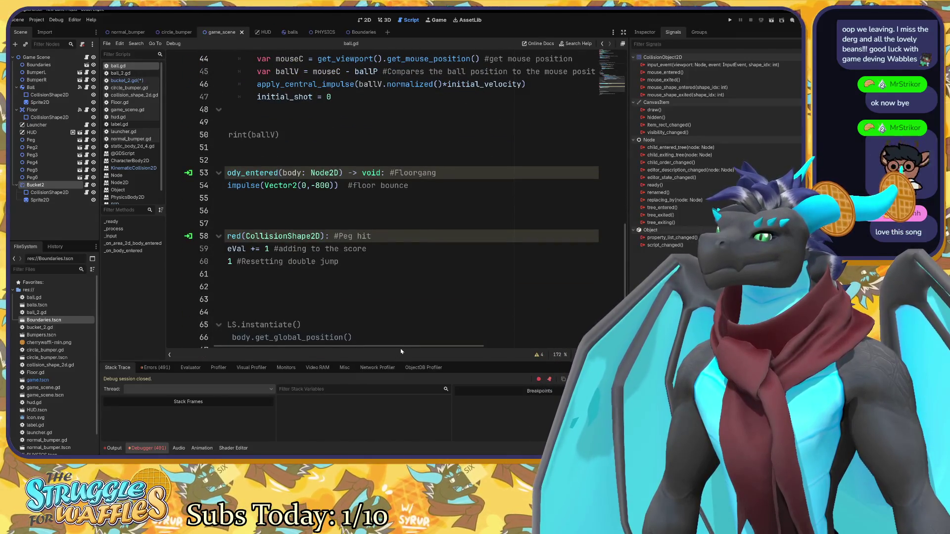
{"action": "scroll", "coordinate": [375, 344], "scroll_direction": "left", "scroll_amount": 1}
{"action": "scroll", "coordinate": [375, 345], "scroll_direction": "left", "scroll_amount": 2}
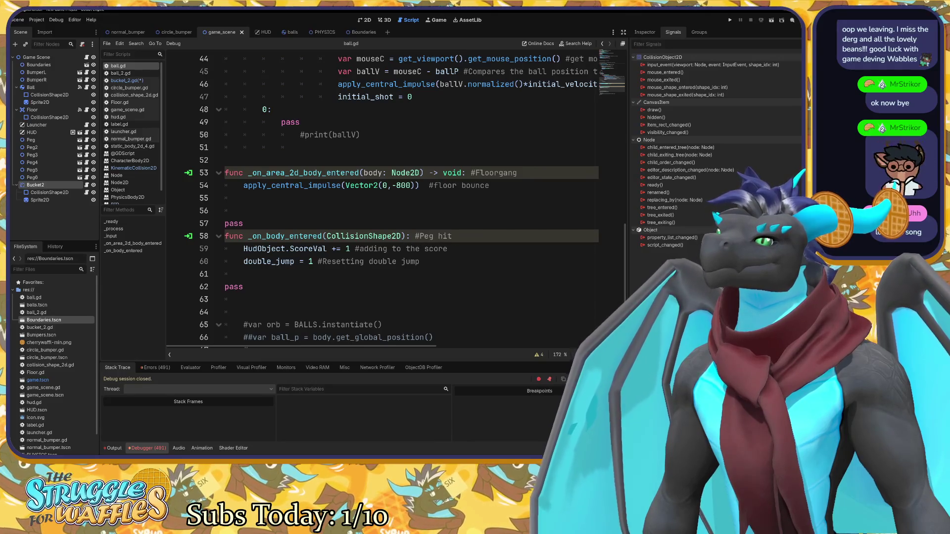
{"action": "left_click_drag", "start_coordinate": [410, 236], "coordinate": [220, 241]}
{"action": "key", "text": "ctrl+c"}
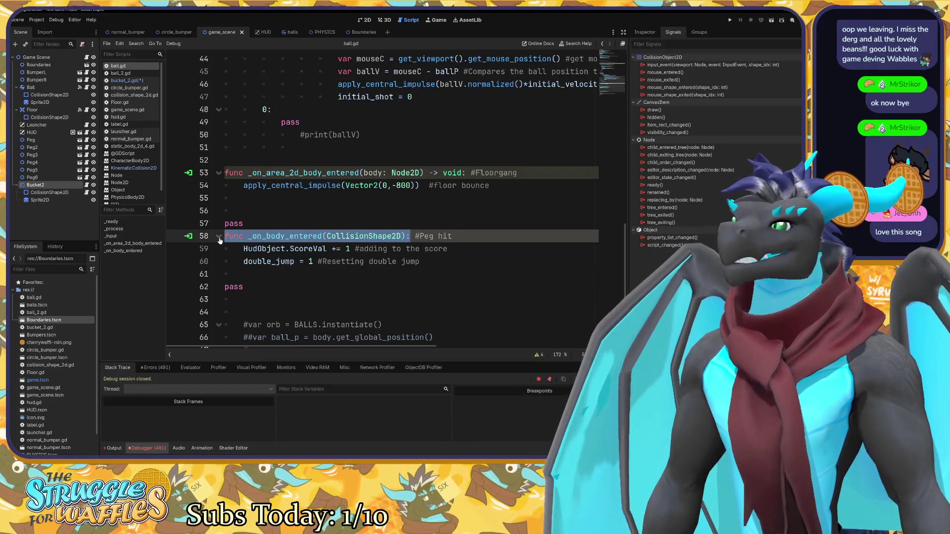
{"action": "left_click", "coordinate": [130, 81]}
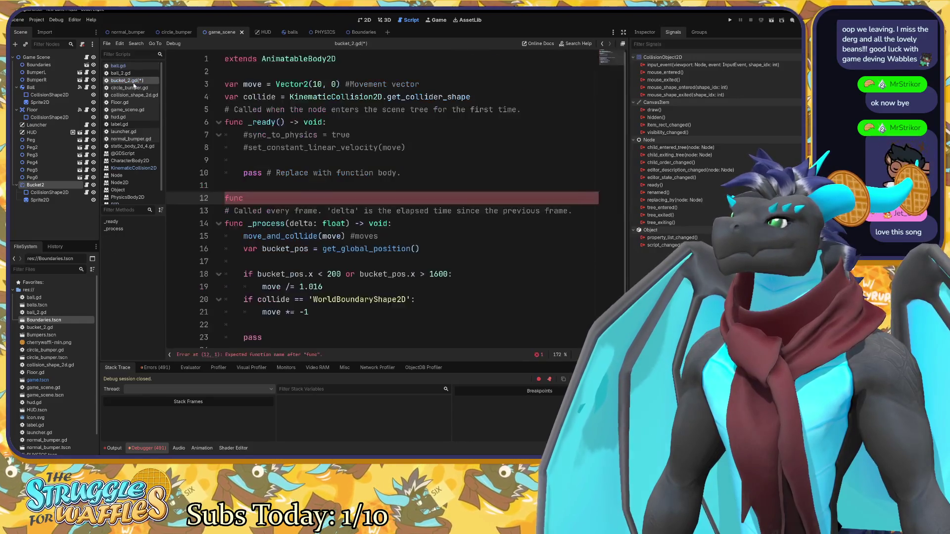
{"action": "key", "text": "ctrl+v"}
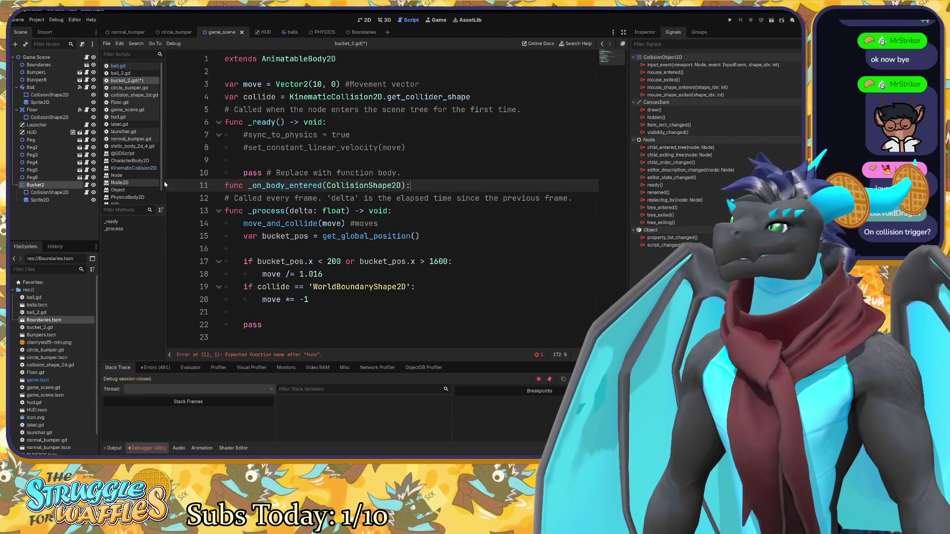
{"action": "key", "text": "ctrl+z"}
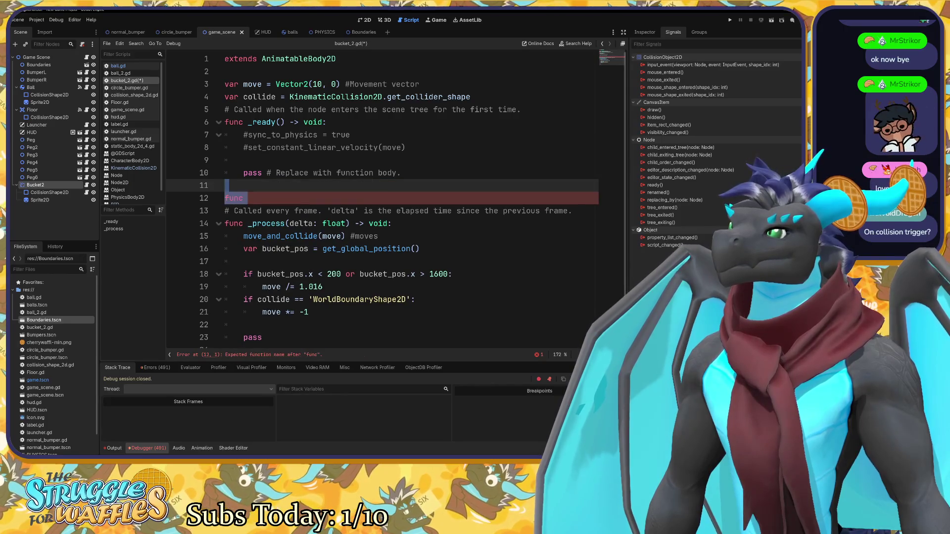
{"action": "double_click", "coordinate": [234, 198]}
{"action": "key", "text": "ctrl+v"}
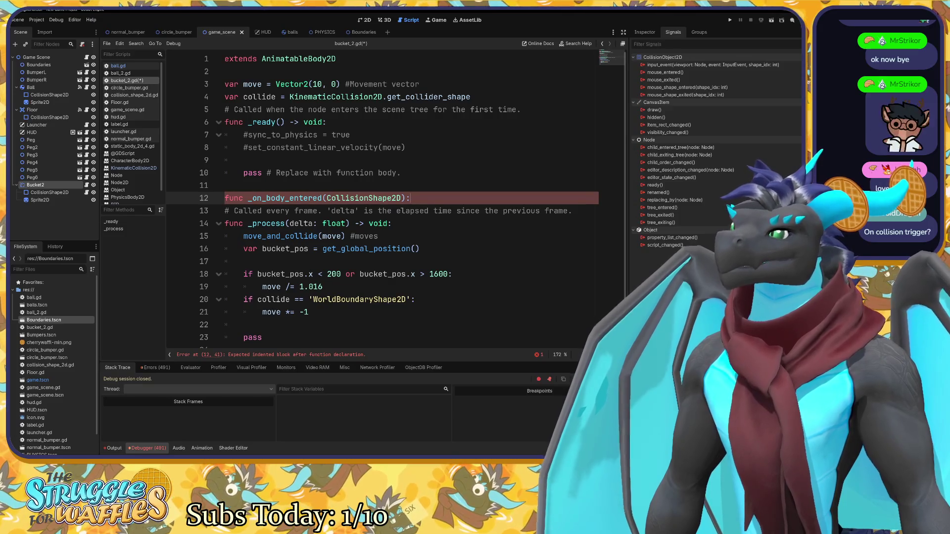
{"action": "key", "text": "Return"}
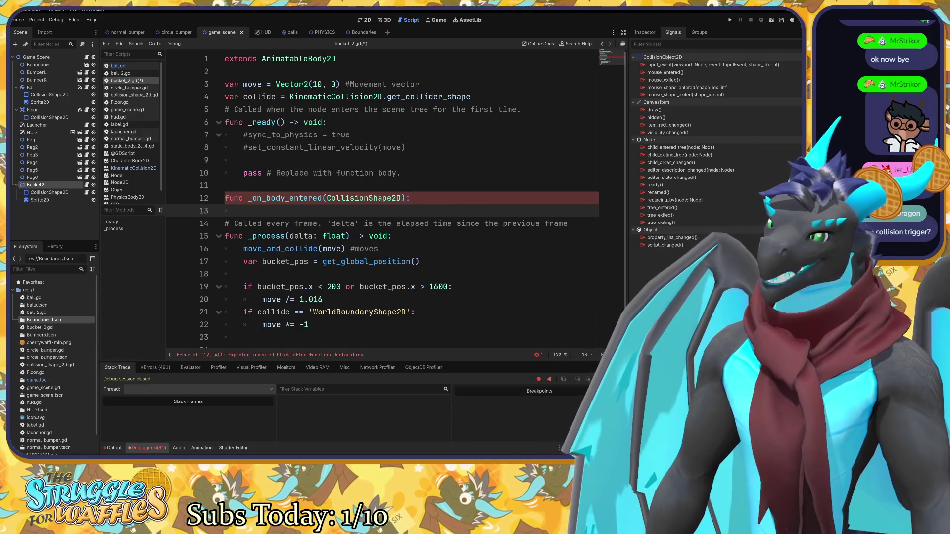
Move the WorldBoundaryShape2D check out of _process into the _on_body_entered body.
{"action": "mouse_move", "coordinate": [253, 312]}
{"action": "left_mouse_down"}
{"action": "mouse_move", "coordinate": [308, 325]}
{"action": "mouse_move", "coordinate": [419, 312]}
{"action": "mouse_move", "coordinate": [308, 325]}
{"action": "left_mouse_up"}
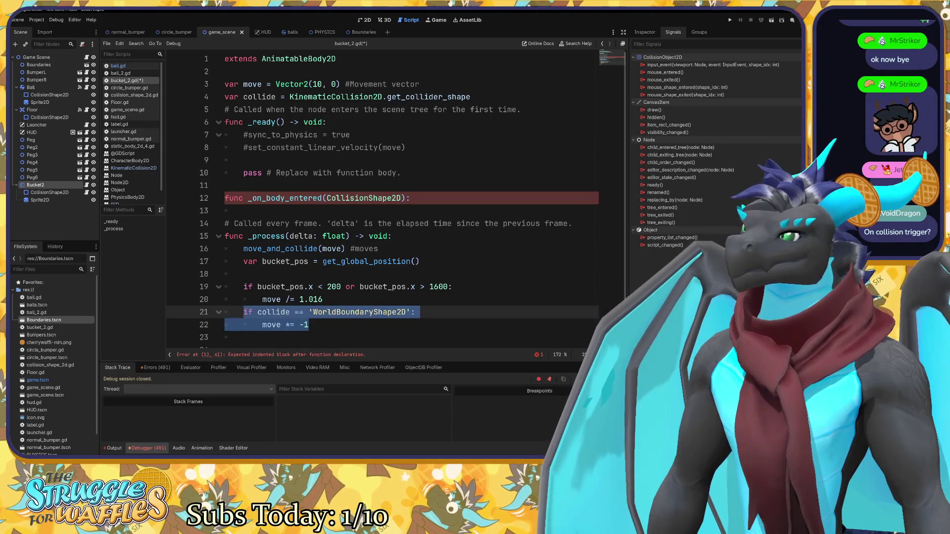
{"action": "key", "text": "ctrl+x"}
{"action": "left_click", "coordinate": [232, 211]}
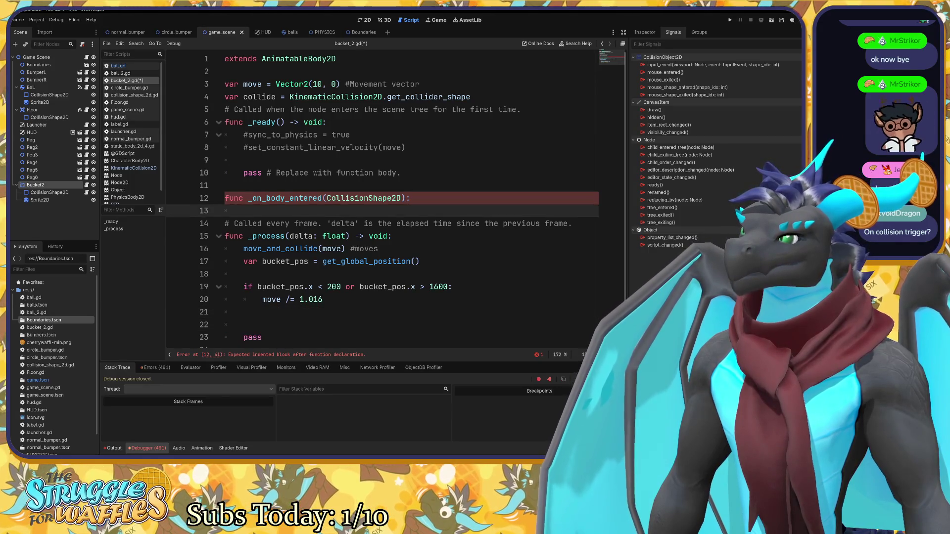
{"action": "key", "text": "ctrl+v"}
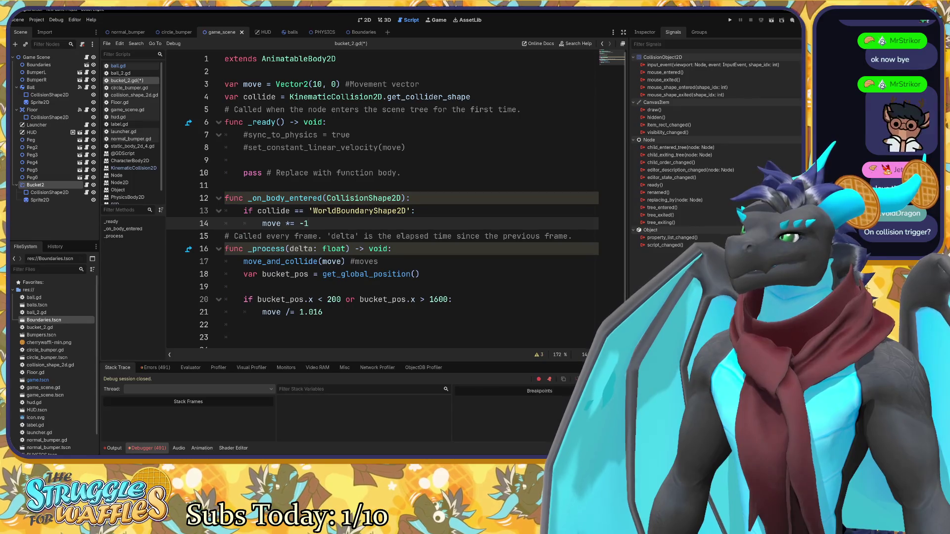
{"action": "mouse_move", "coordinate": [275, 211]}
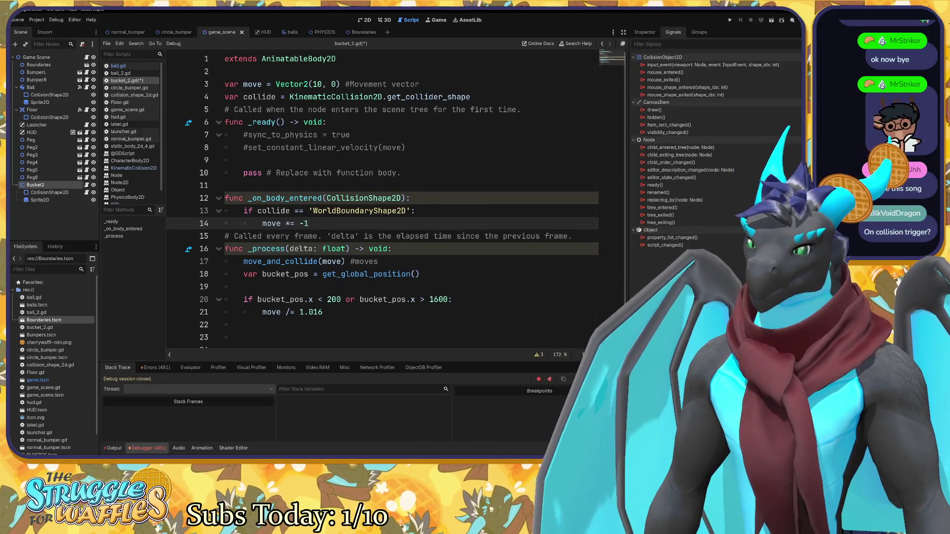
{"action": "scroll", "coordinate": [396, 198], "scroll_direction": "down", "scroll_amount": 1}
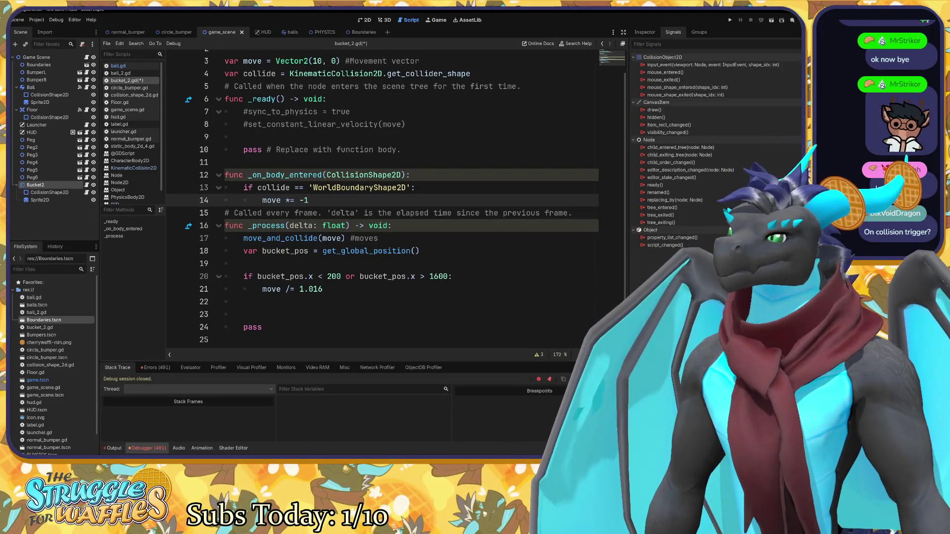
Comment out the bucket_pos boundary if line and 'move /= 1.016' in _process, then save.
{"action": "left_click", "coordinate": [322, 289]}
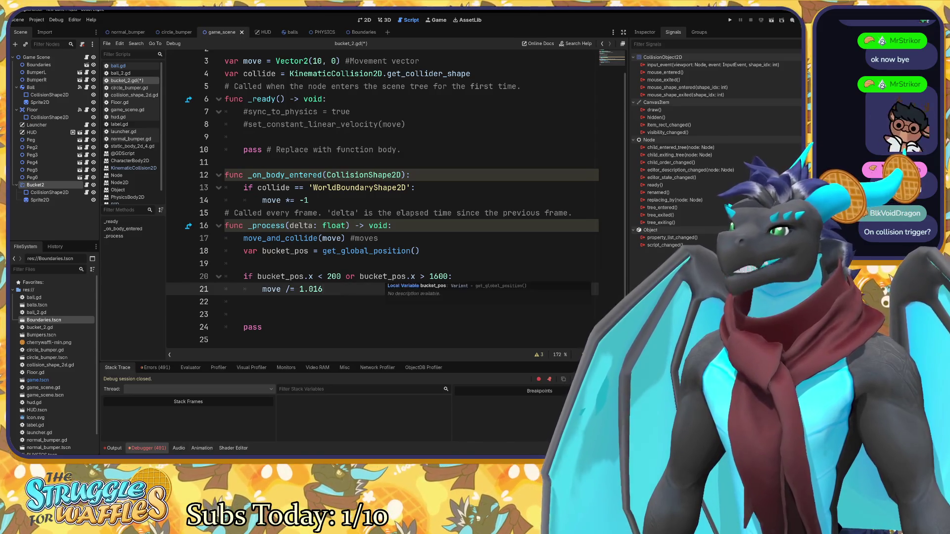
{"action": "left_click", "coordinate": [309, 200]}
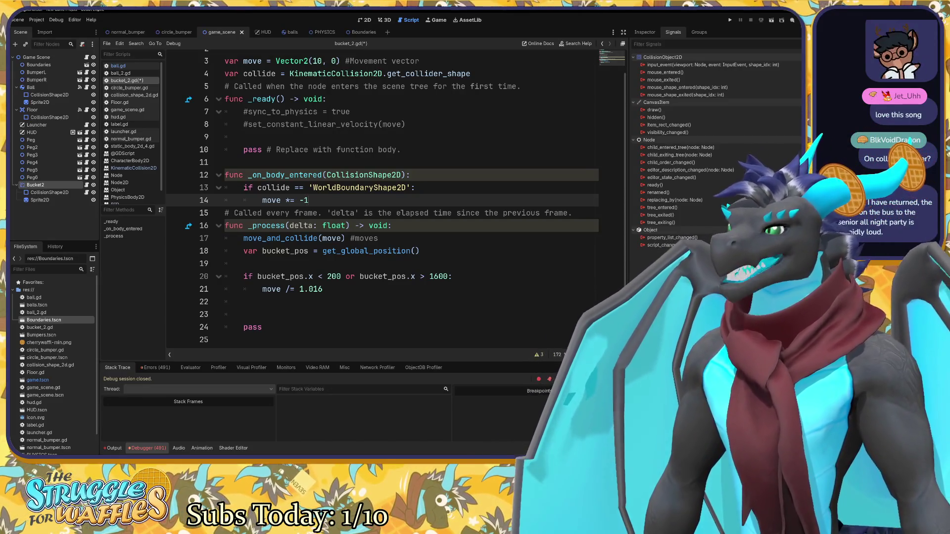
{"action": "left_click", "coordinate": [262, 289]}
{"action": "key", "text": "ctrl+k"}
{"action": "left_click", "coordinate": [244, 276]}
{"action": "key", "text": "ctrl+k"}
{"action": "key", "text": "ctrl+s"}
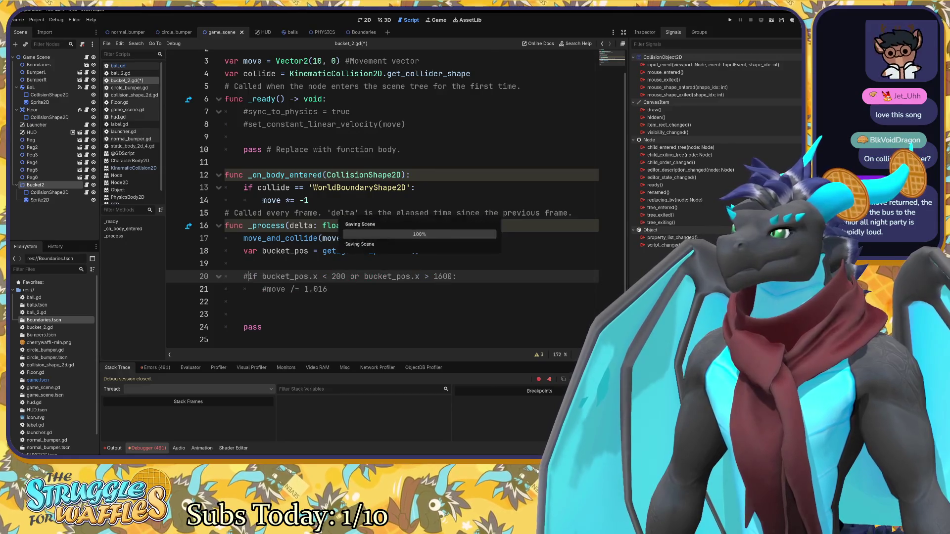
Run the project with F5 to test the edited script.
{"action": "left_click", "coordinate": [327, 289]}
{"action": "left_click", "coordinate": [308, 200]}
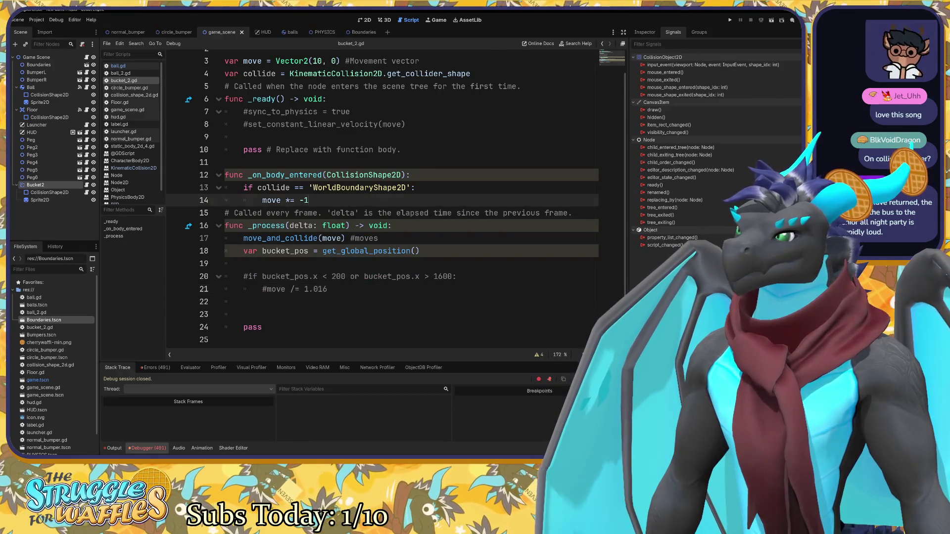
{"action": "key", "text": "F5"}
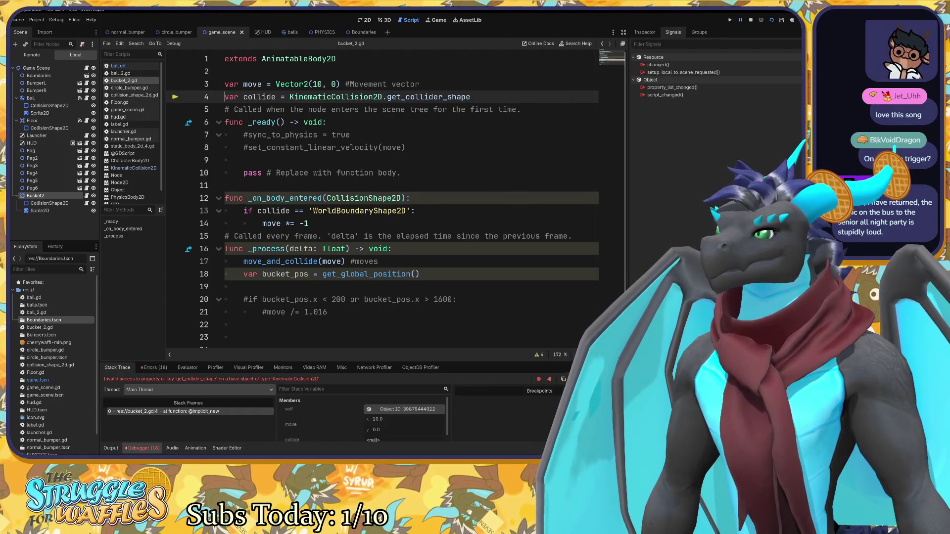
Select the top-level 'var collide = KinematicCollision2D.get_collider_shape' line in bucket_2.gd.
{"action": "mouse_move", "coordinate": [374, 97]}
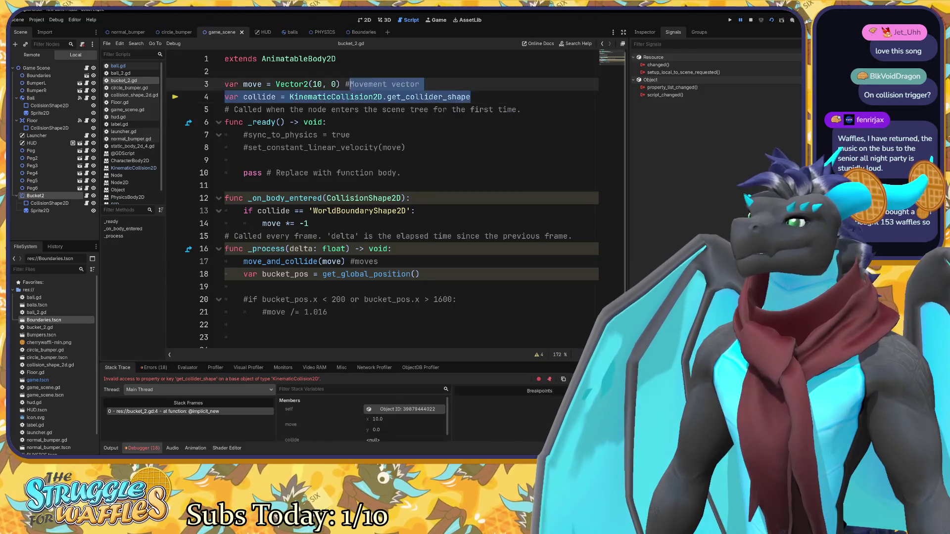
{"action": "left_click_drag", "start_coordinate": [224, 96], "coordinate": [470, 96]}
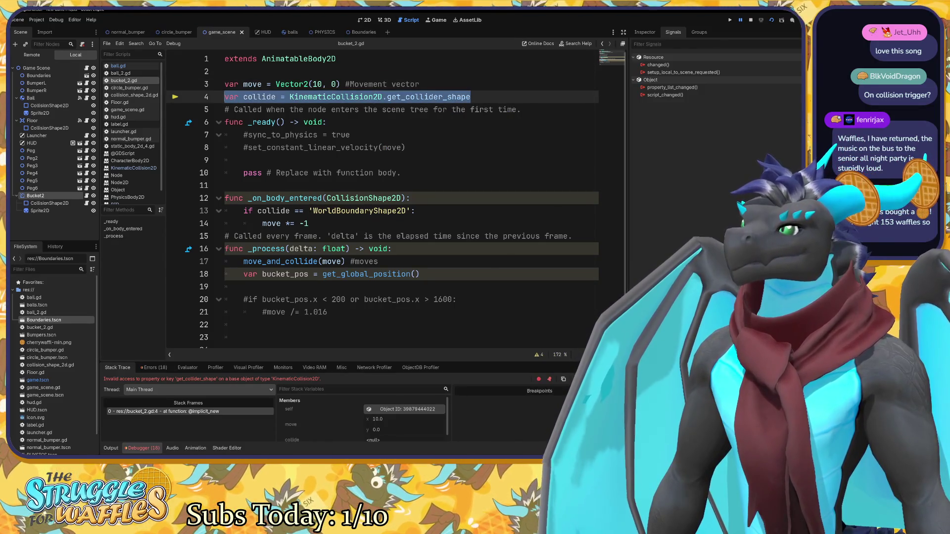
Move the collide declaration into _on_body_entered, then run and stop the game.
{"action": "key", "text": "Delete"}
{"action": "left_click", "coordinate": [410, 198]}
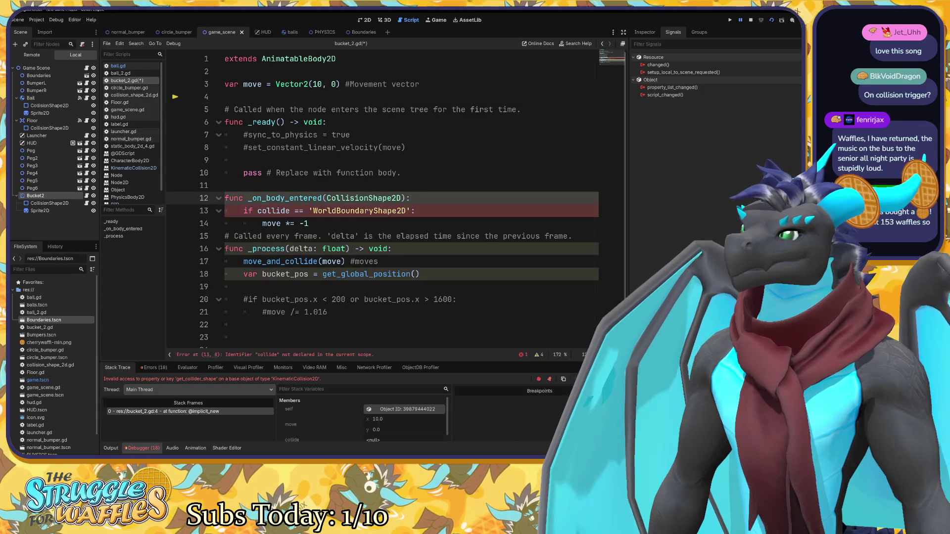
{"action": "key", "text": "Return"}
{"action": "key", "text": "ctrl+v"}
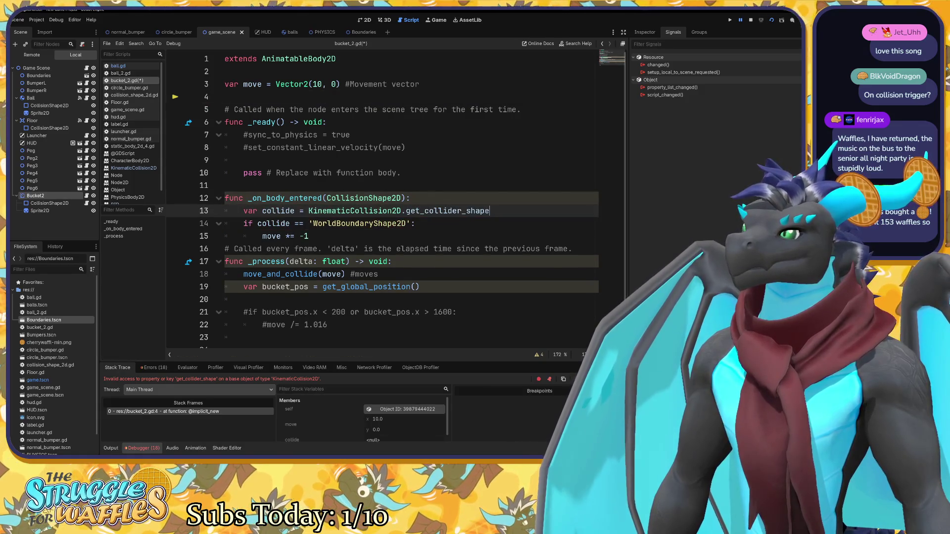
{"action": "mouse_move", "coordinate": [449, 214]}
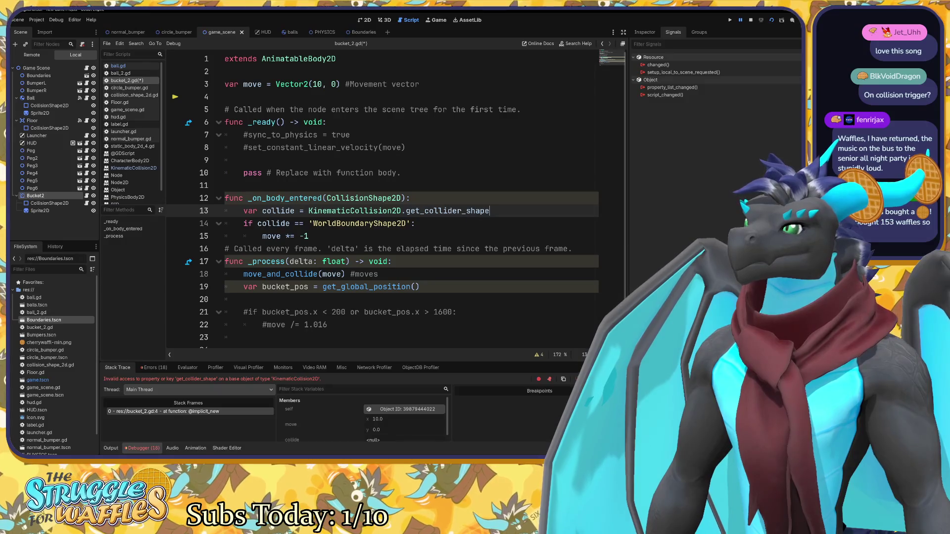
{"action": "key", "text": "F5"}
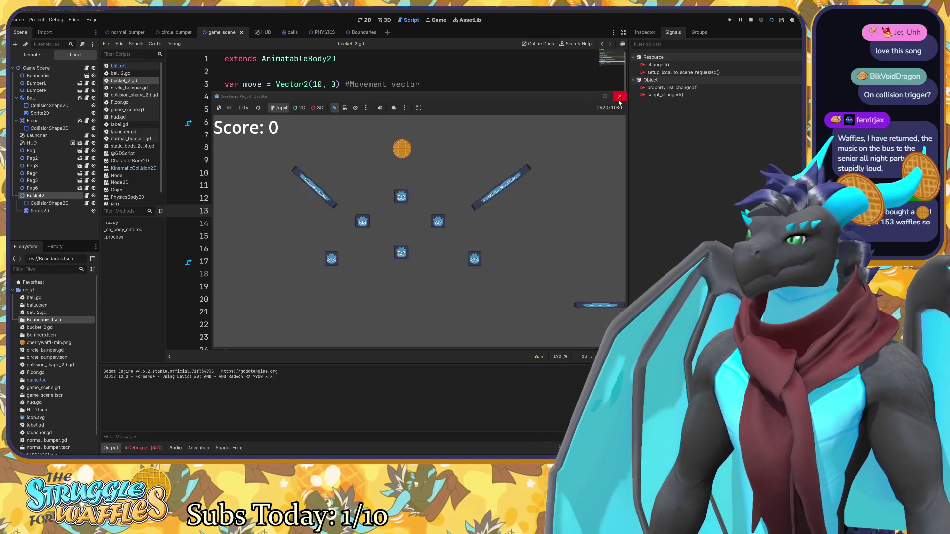
{"action": "left_click", "coordinate": [620, 97]}
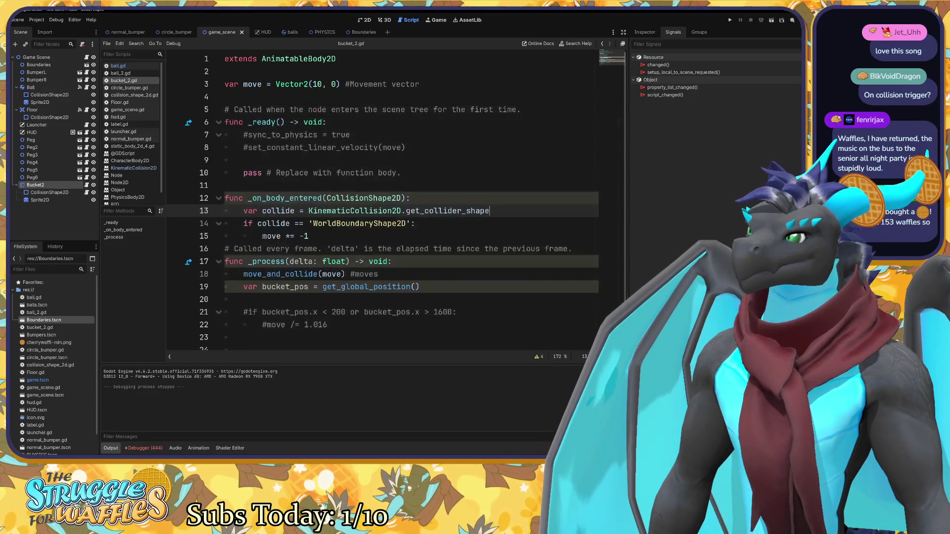
Add print(collide) below the collide declaration, run the game again, then stop it.
{"action": "left_click", "coordinate": [383, 223]}
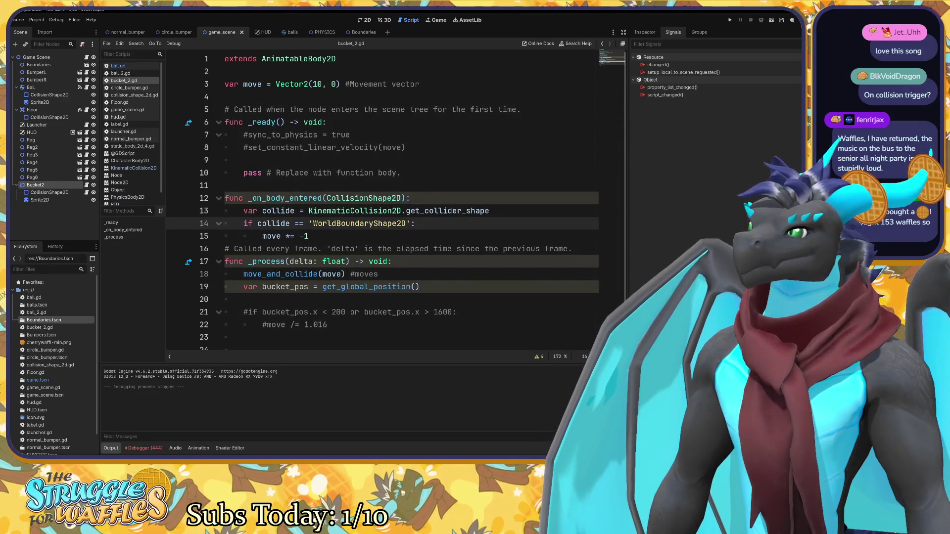
{"action": "left_click", "coordinate": [489, 210]}
{"action": "key", "text": "Return"}
{"action": "type", "text": "prin"}
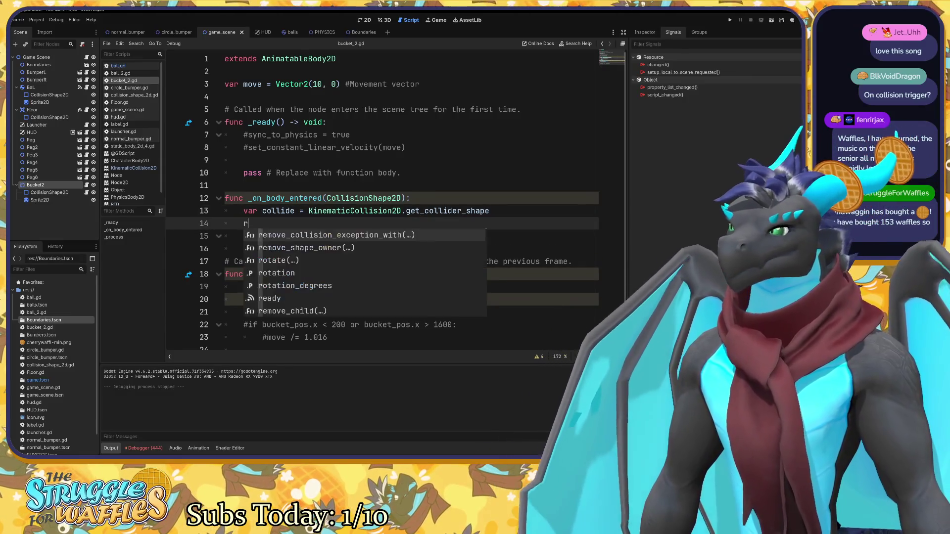
{"action": "type", "text": "t(col"}
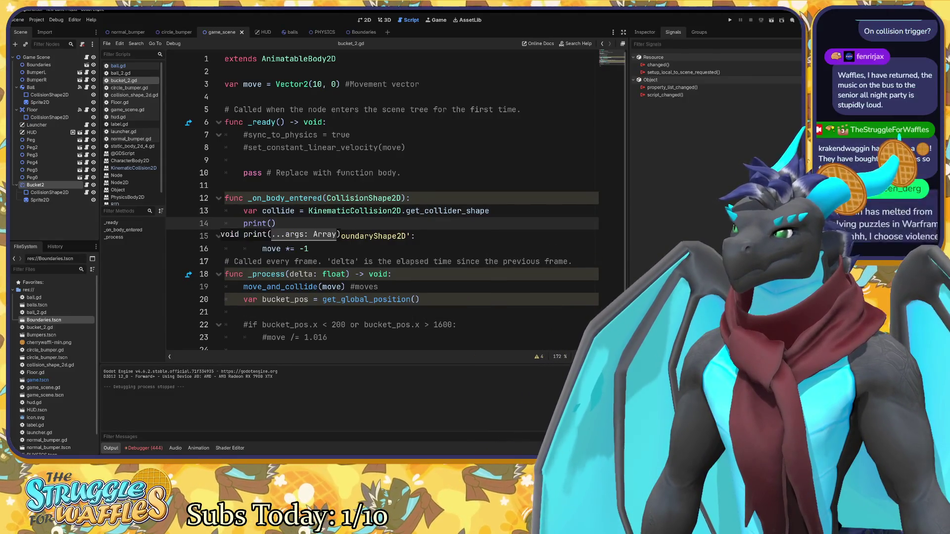
{"action": "type", "text": "lide"}
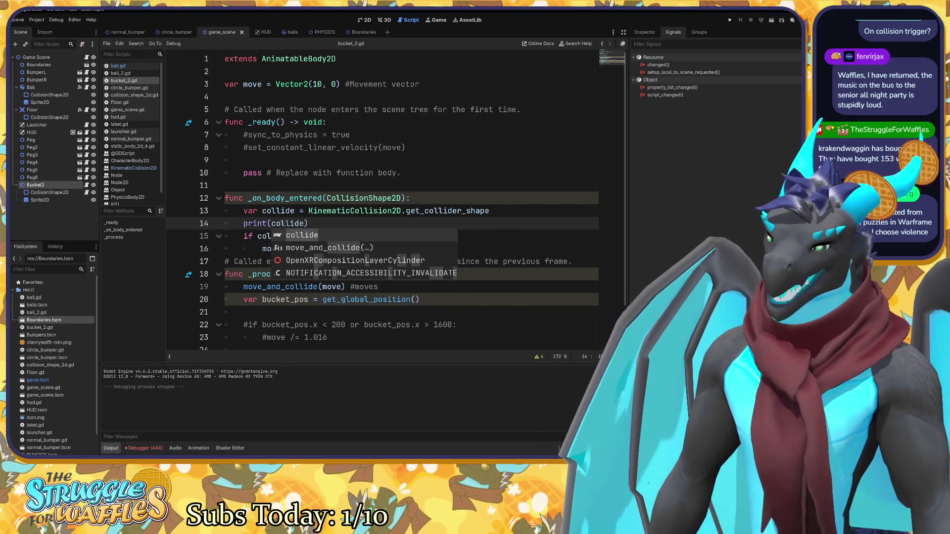
{"action": "key", "text": "F5"}
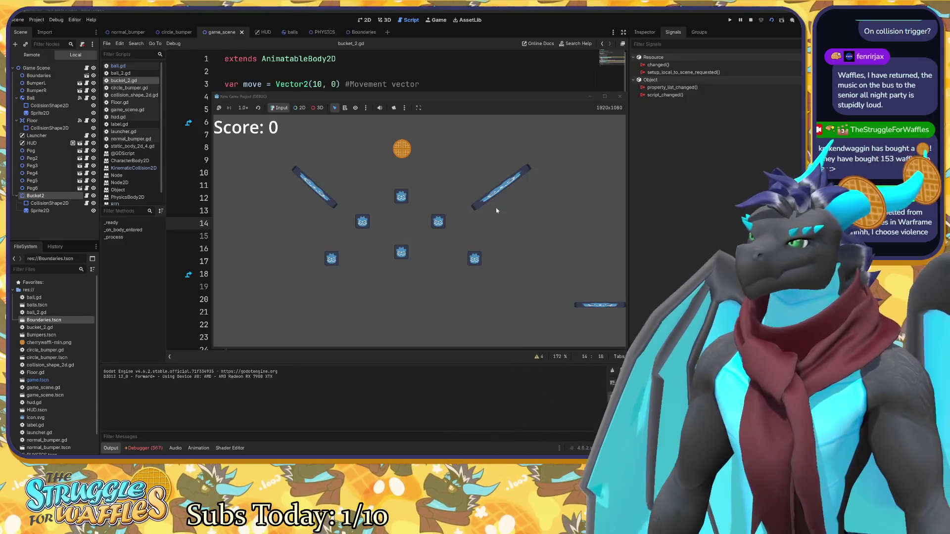
{"action": "left_click", "coordinate": [620, 96]}
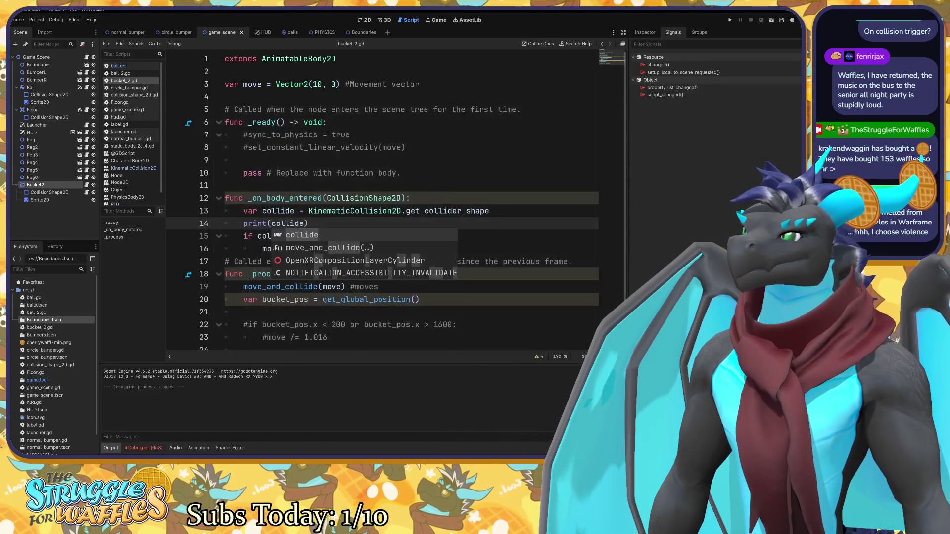
{"action": "key", "text": "Escape"}
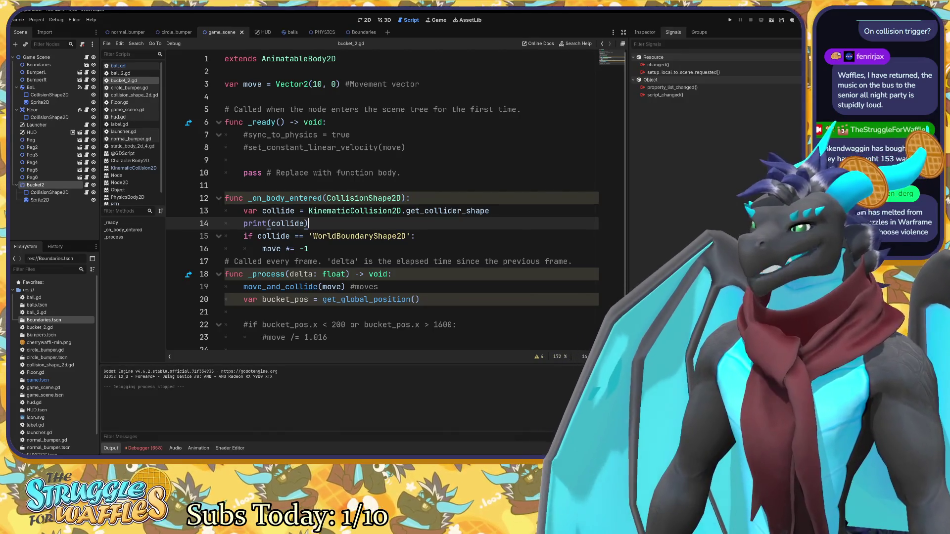
{"action": "mouse_move", "coordinate": [362, 199]}
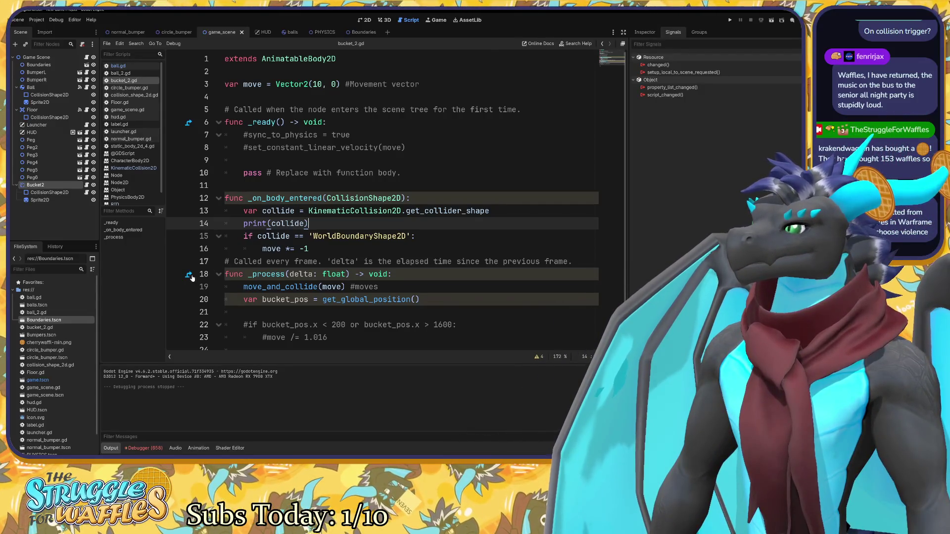
{"action": "left_click", "coordinate": [191, 277]}
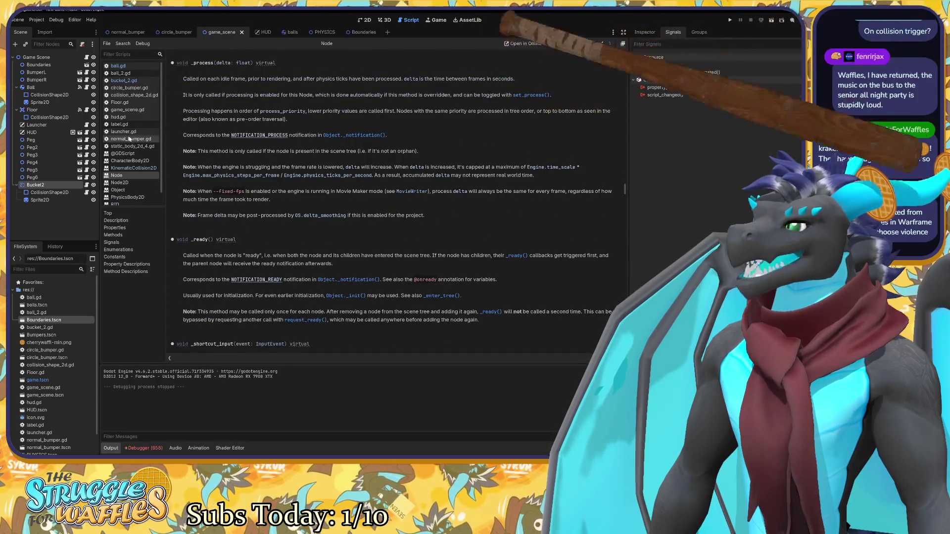
{"action": "left_click", "coordinate": [123, 80]}
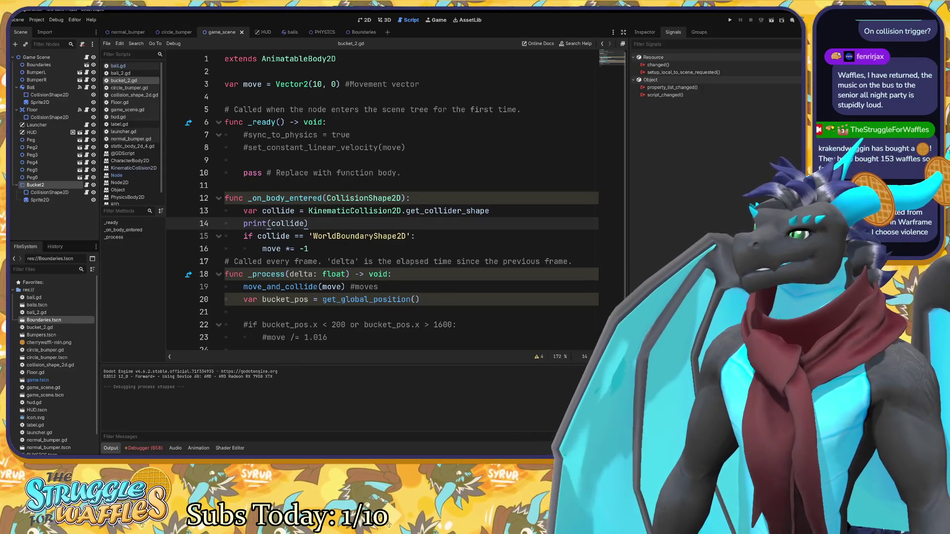
{"action": "left_click", "coordinate": [118, 66]}
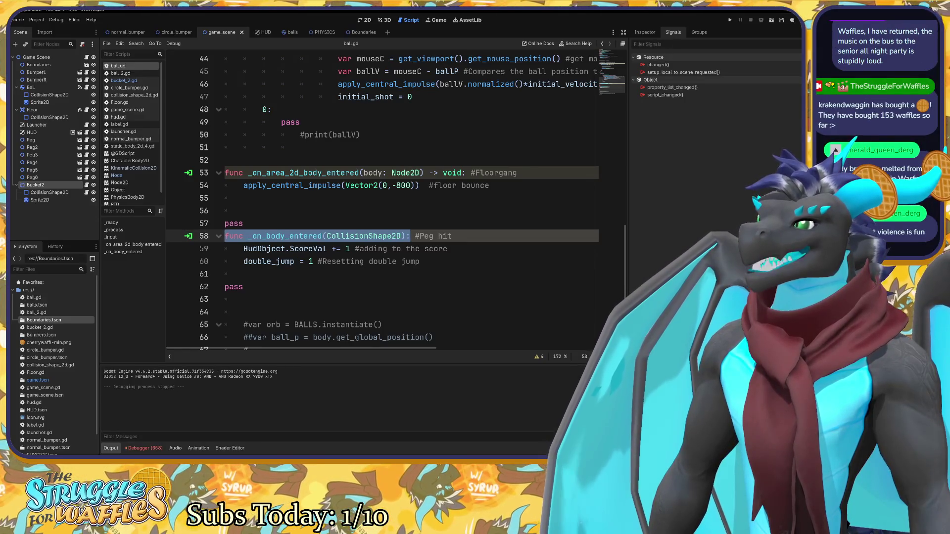
{"action": "left_click", "coordinate": [411, 236]}
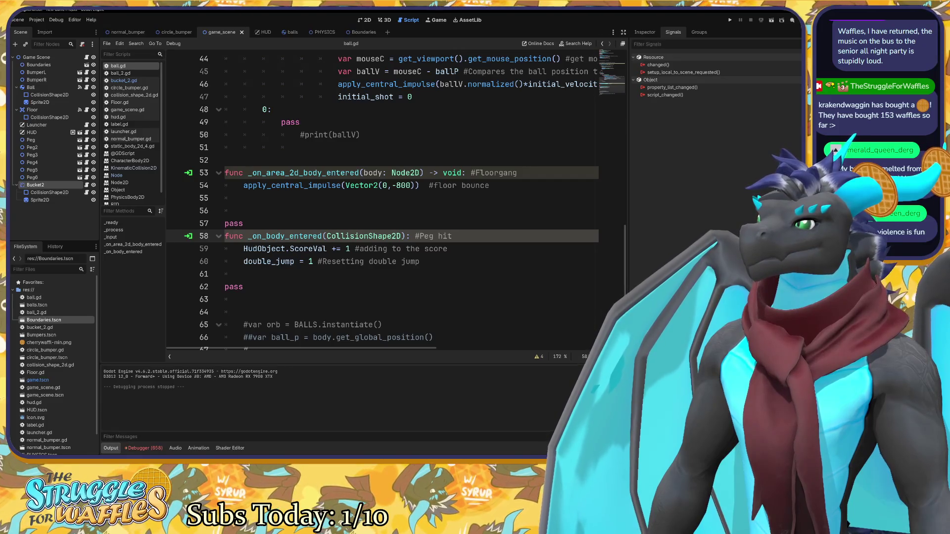
{"action": "left_click", "coordinate": [124, 80]}
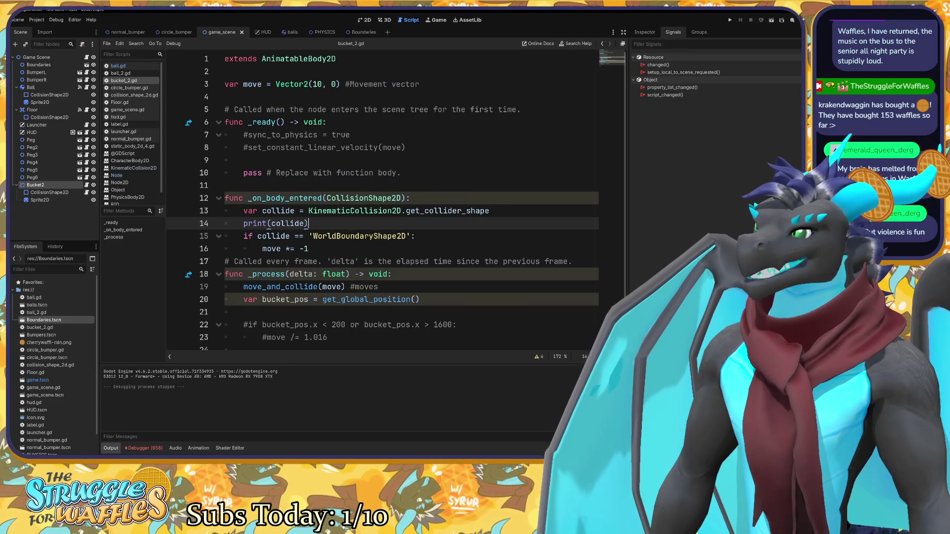
{"action": "left_click", "coordinate": [290, 198]}
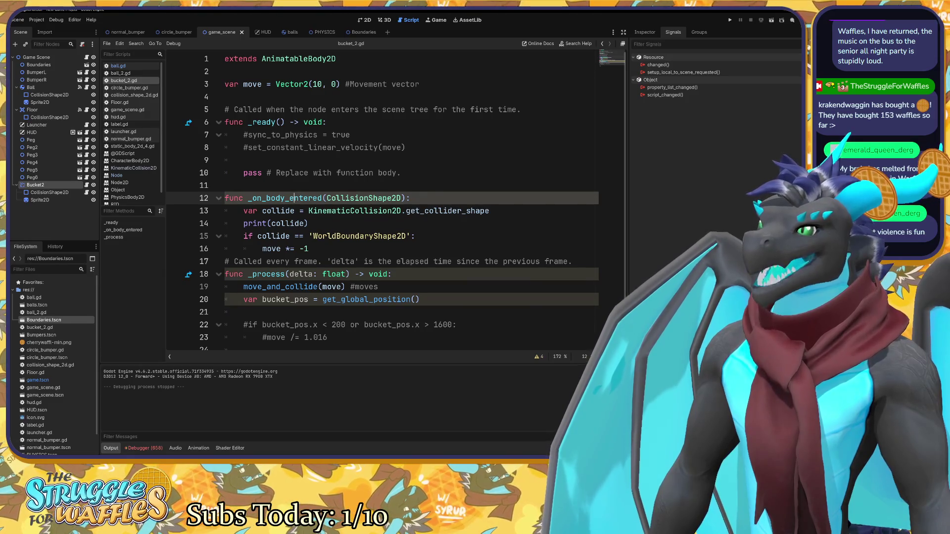
{"action": "left_click", "coordinate": [56, 185]}
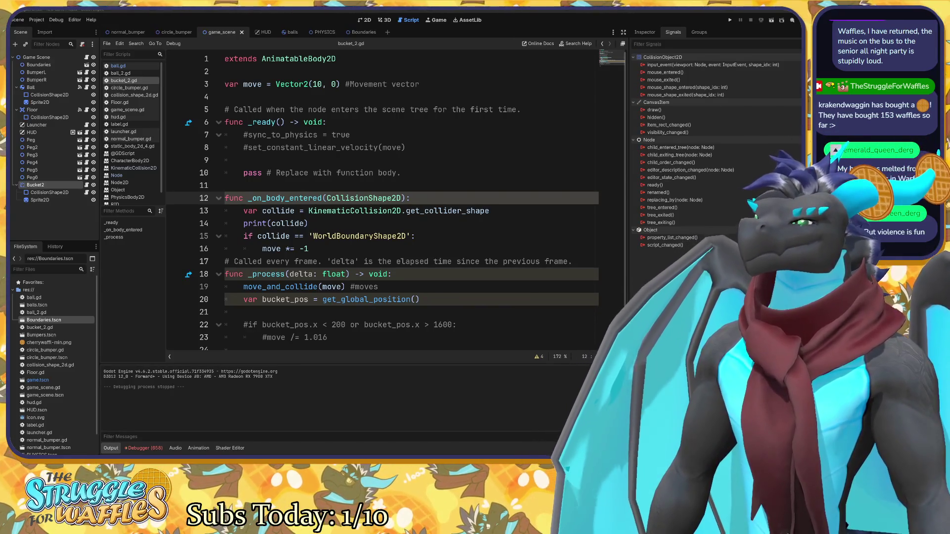
Review the signals of the Boundaries scene's left_wall, right_wall and Area2D nodes, then return to game_scene.
{"action": "mouse_move", "coordinate": [386, 236]}
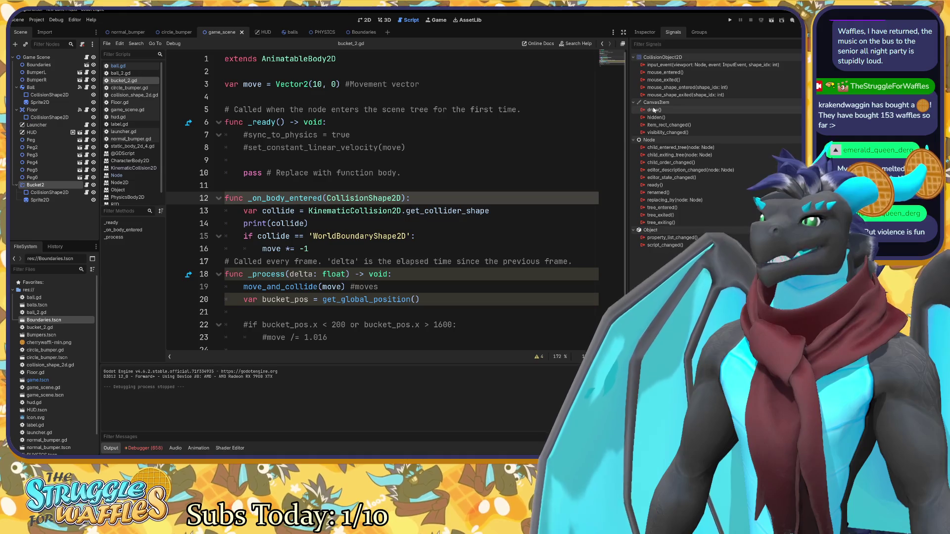
{"action": "left_click", "coordinate": [369, 35]}
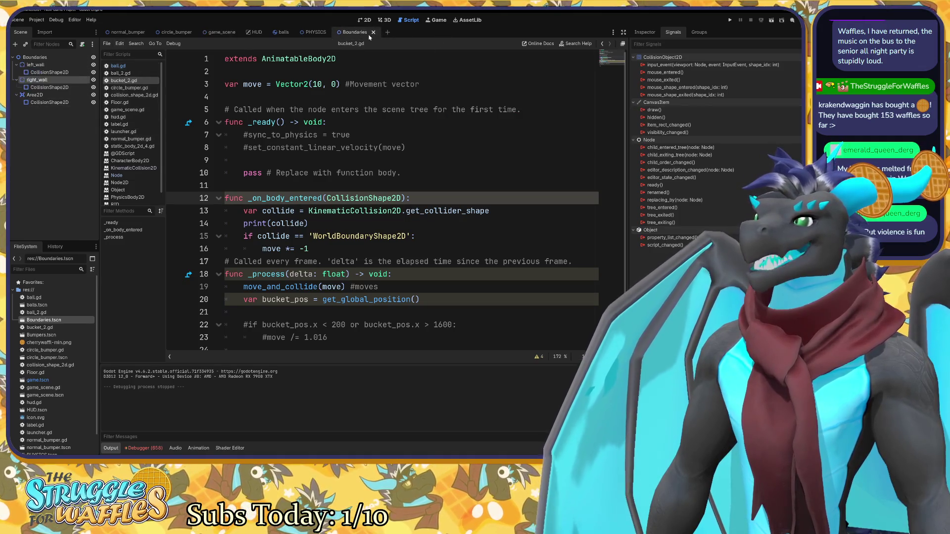
{"action": "left_click", "coordinate": [48, 72]}
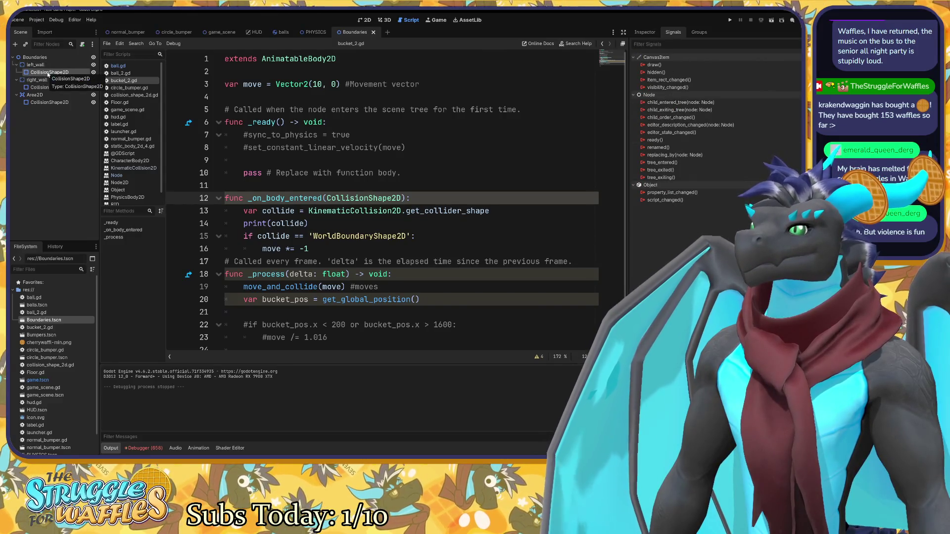
{"action": "left_click", "coordinate": [48, 80]}
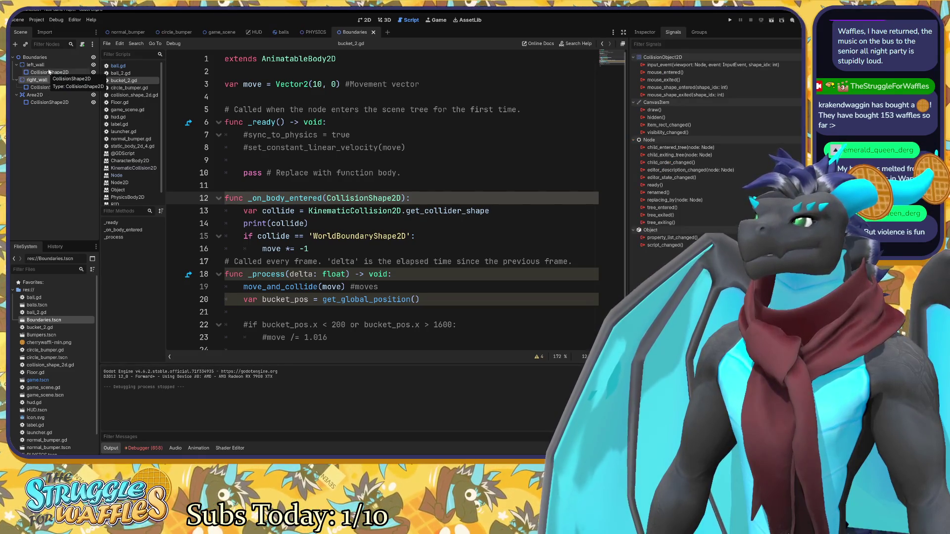
{"action": "mouse_move", "coordinate": [675, 88]}
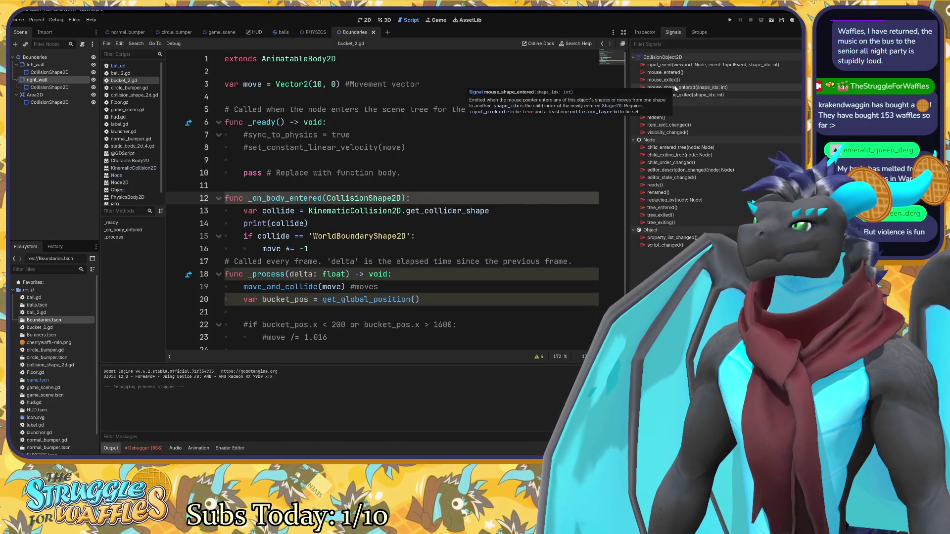
{"action": "left_click", "coordinate": [63, 94]}
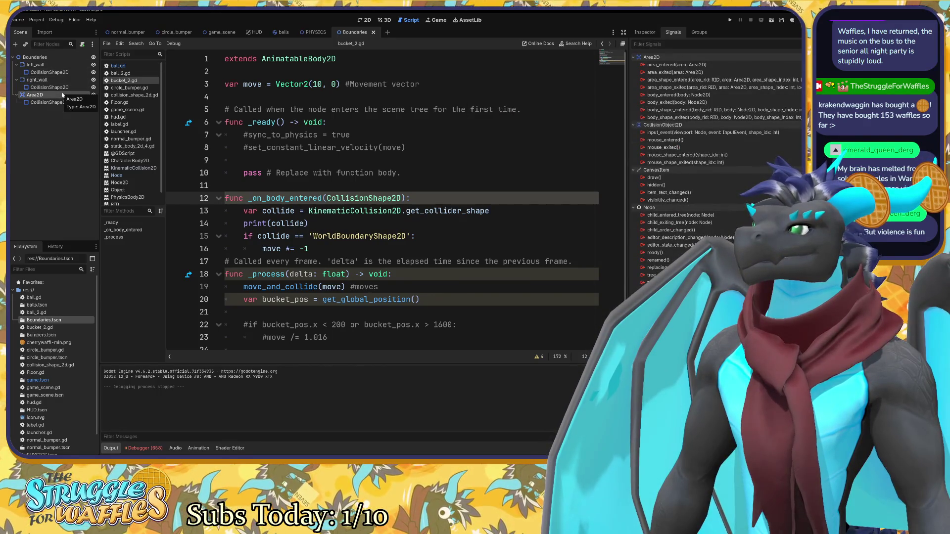
{"action": "left_click", "coordinate": [42, 64]}
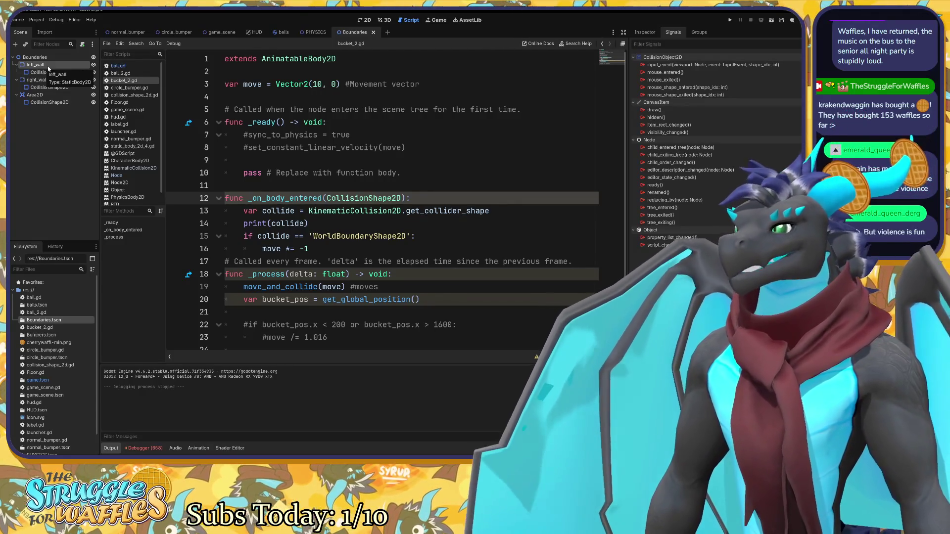
{"action": "left_click", "coordinate": [217, 33]}
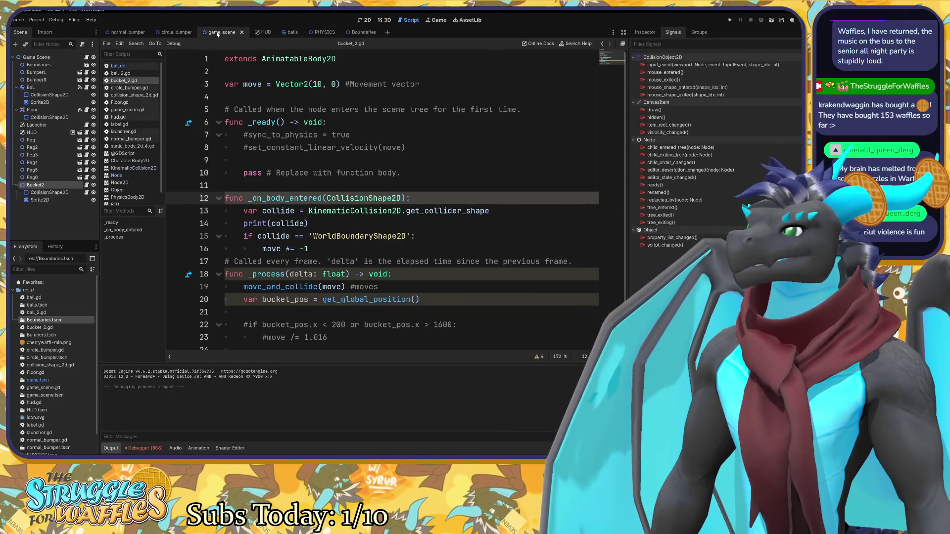
Reparent the Floor node under Bucket2 in game_scene and show the 2D view.
{"action": "left_click", "coordinate": [41, 110]}
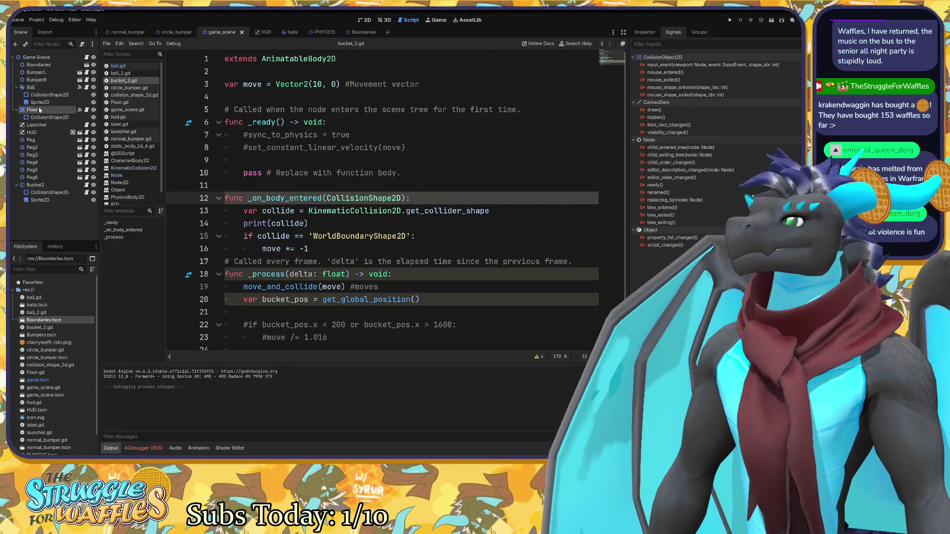
{"action": "left_click_drag", "start_coordinate": [41, 112], "coordinate": [44, 179]}
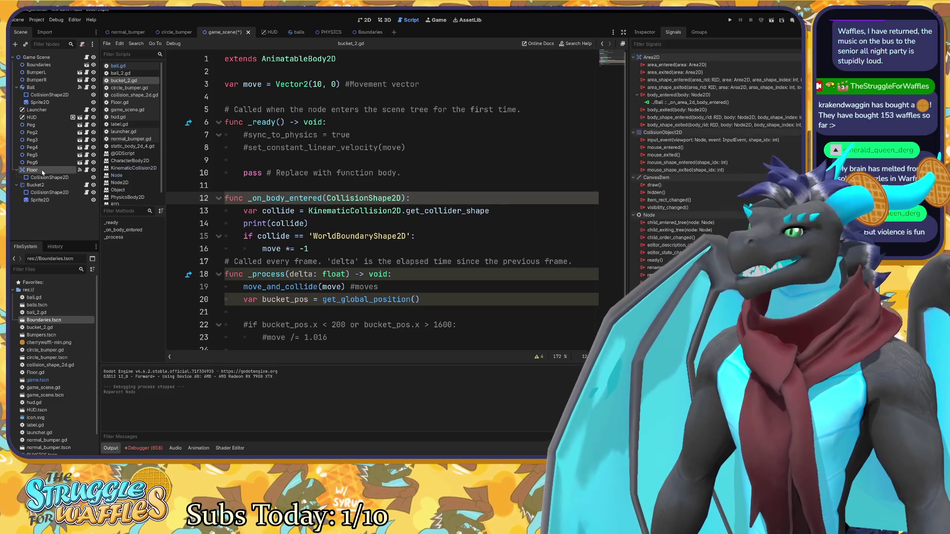
{"action": "left_click", "coordinate": [43, 178]}
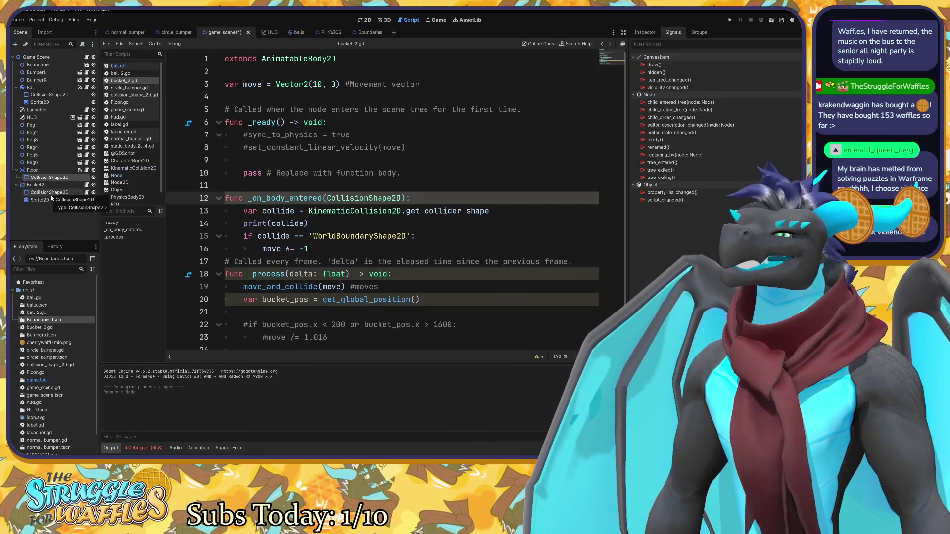
{"action": "left_click", "coordinate": [50, 193]}
{"action": "left_click", "coordinate": [51, 171]}
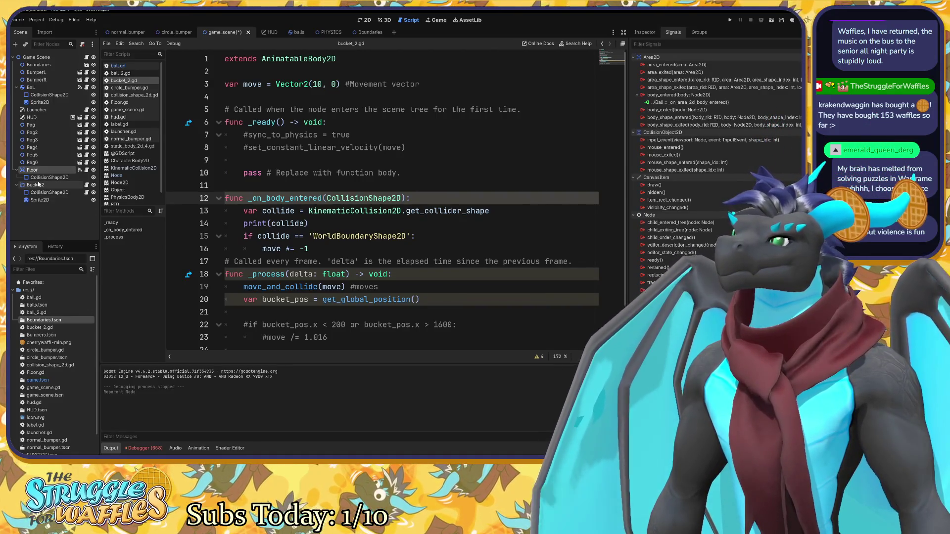
{"action": "left_click_drag", "start_coordinate": [41, 171], "coordinate": [43, 204]}
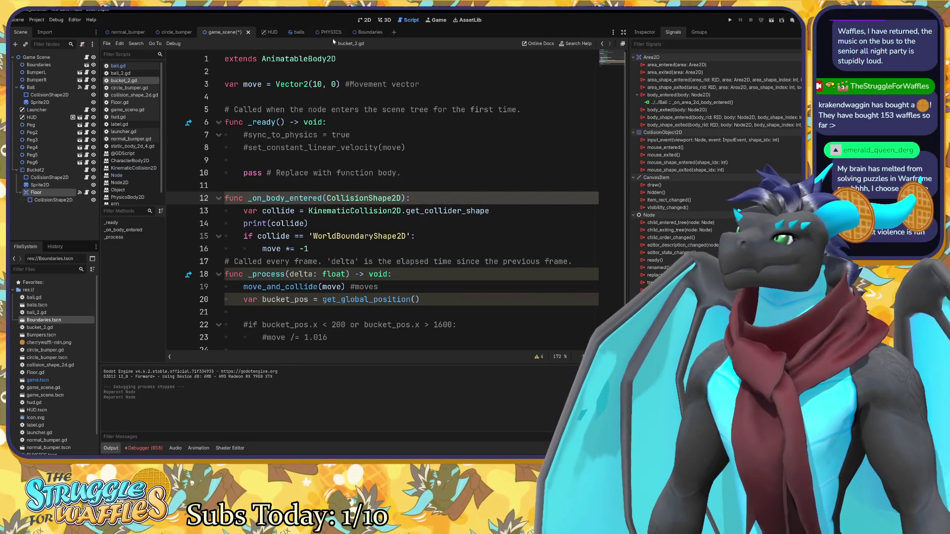
{"action": "left_click", "coordinate": [364, 20]}
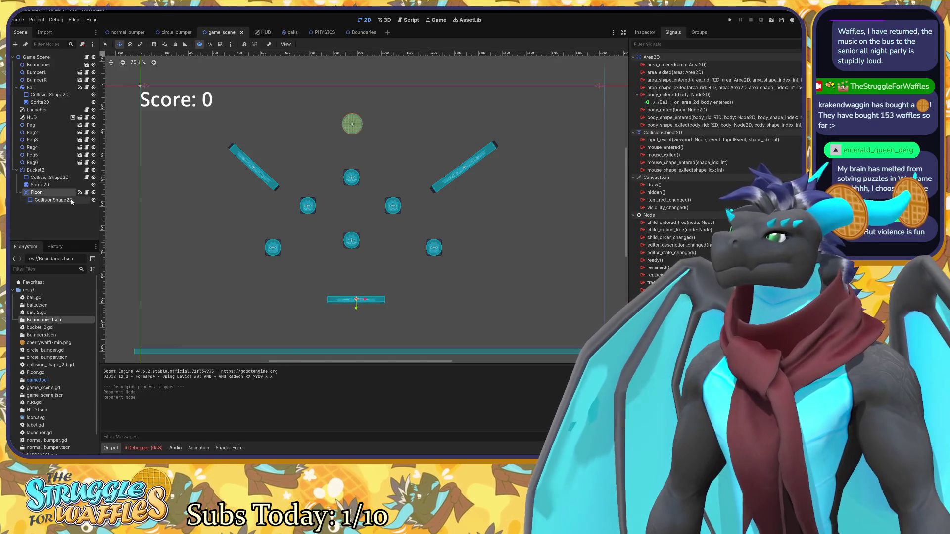
Check Floor's collision shape and body_shape_entered signal, then run the scene with F6.
{"action": "left_click", "coordinate": [69, 200]}
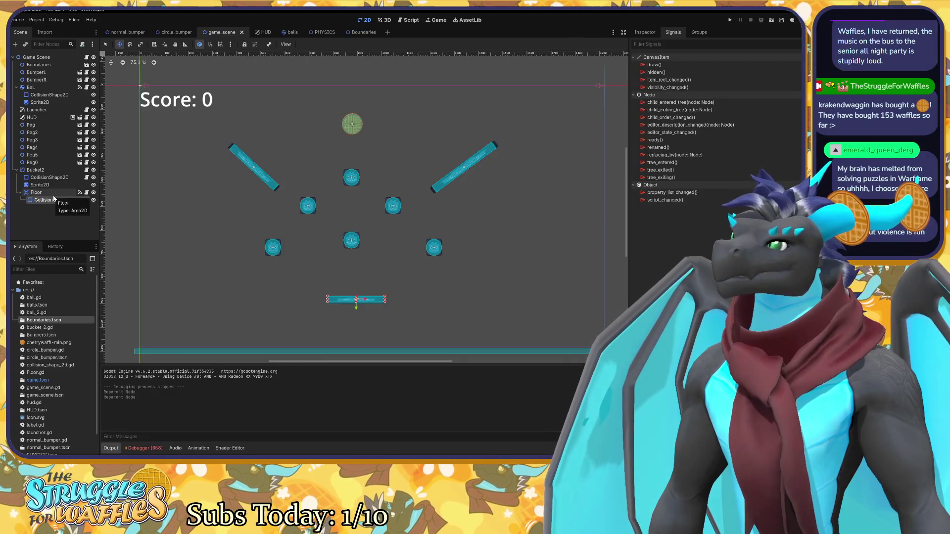
{"action": "left_click", "coordinate": [80, 193]}
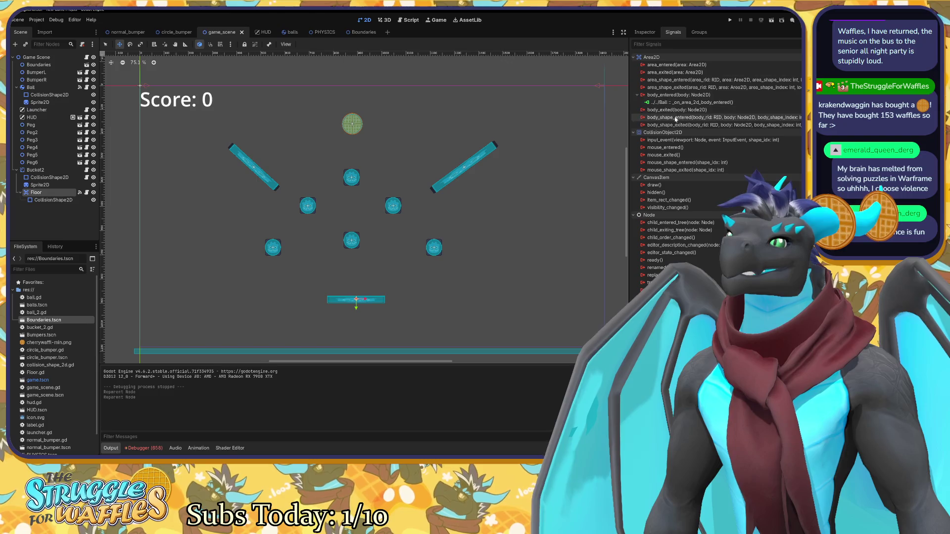
{"action": "mouse_move", "coordinate": [676, 120]}
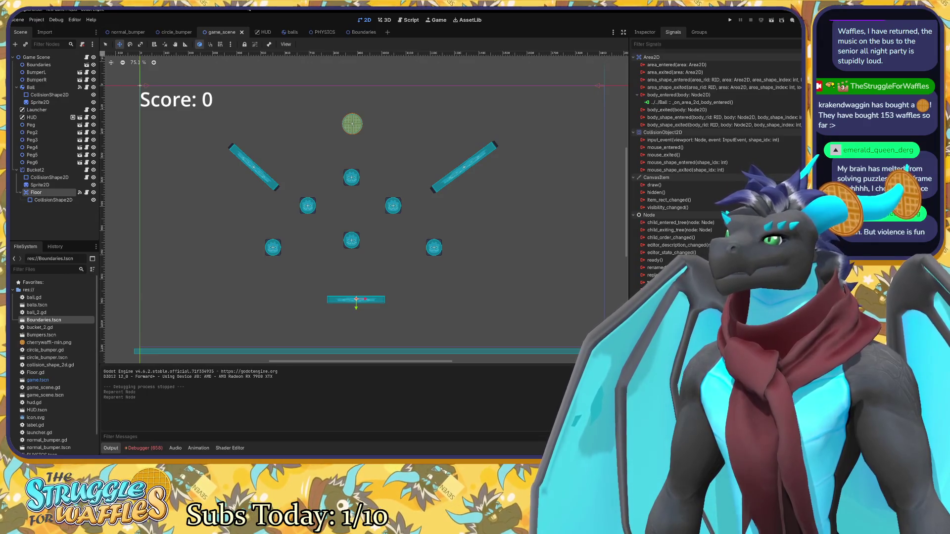
{"action": "key", "text": "F6"}
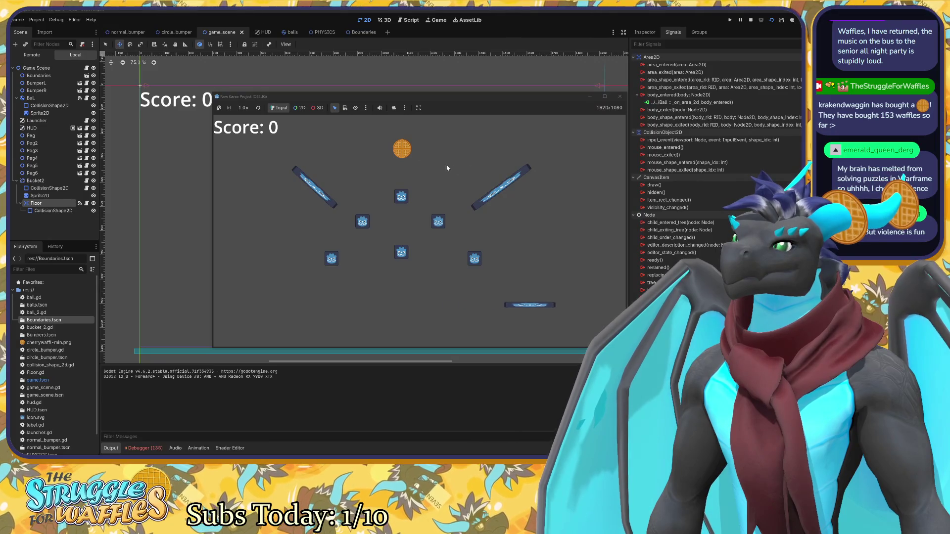
Stop the running game and nudge the Floor node slightly upward within Bucket2.
{"action": "left_click", "coordinate": [619, 97]}
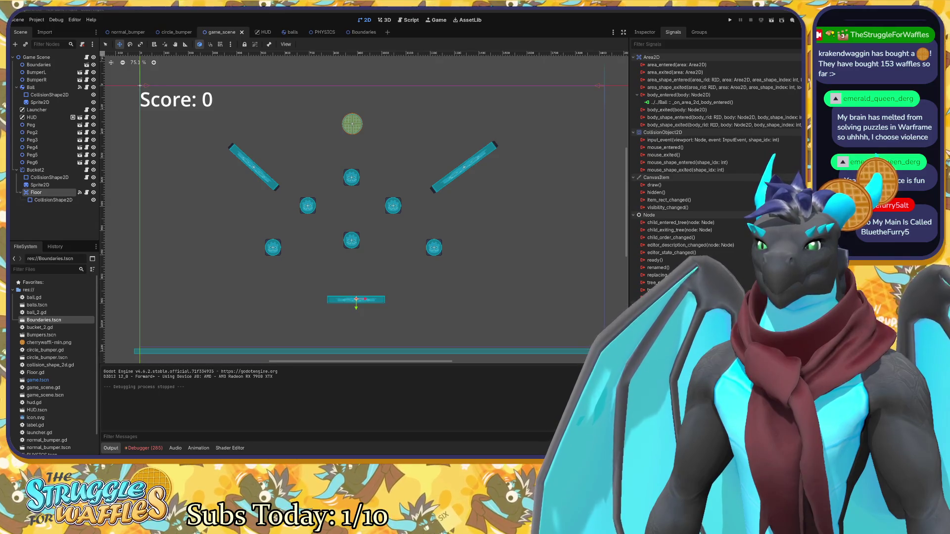
{"action": "left_click", "coordinate": [318, 248]}
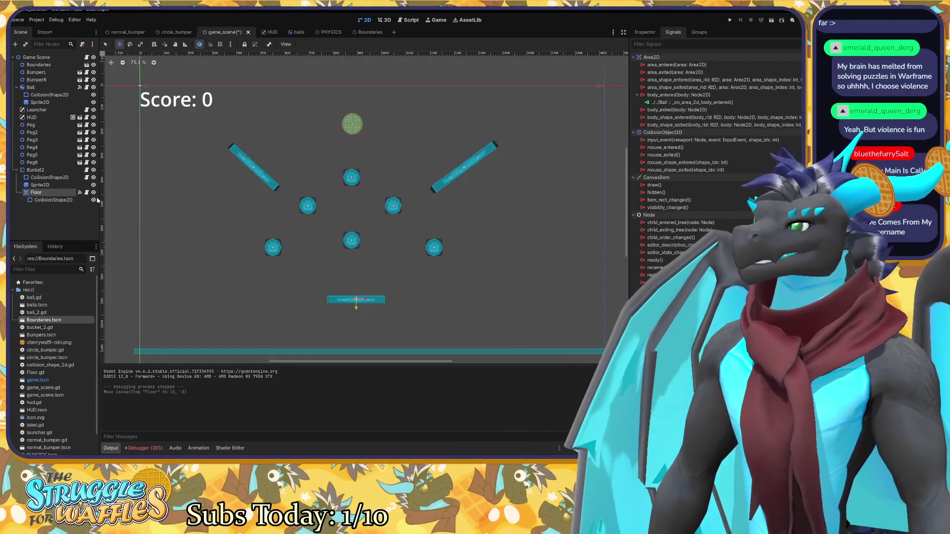
{"action": "left_click", "coordinate": [55, 200]}
{"action": "left_click", "coordinate": [49, 193]}
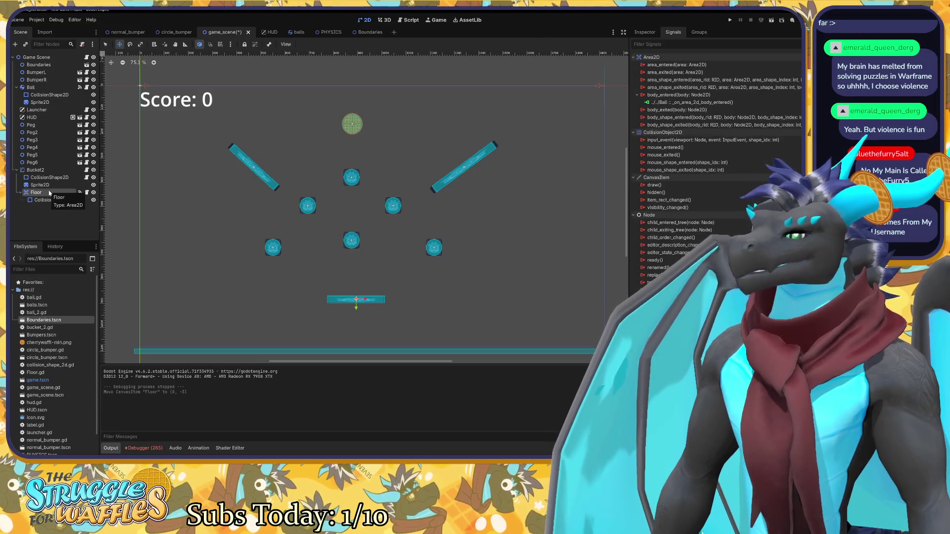
{"action": "key", "text": "ctrl+a"}
Add a Sprite2D under Floor with cherrywaffl-min.png as its texture via Quick Load.
{"action": "type", "text": "sp"}
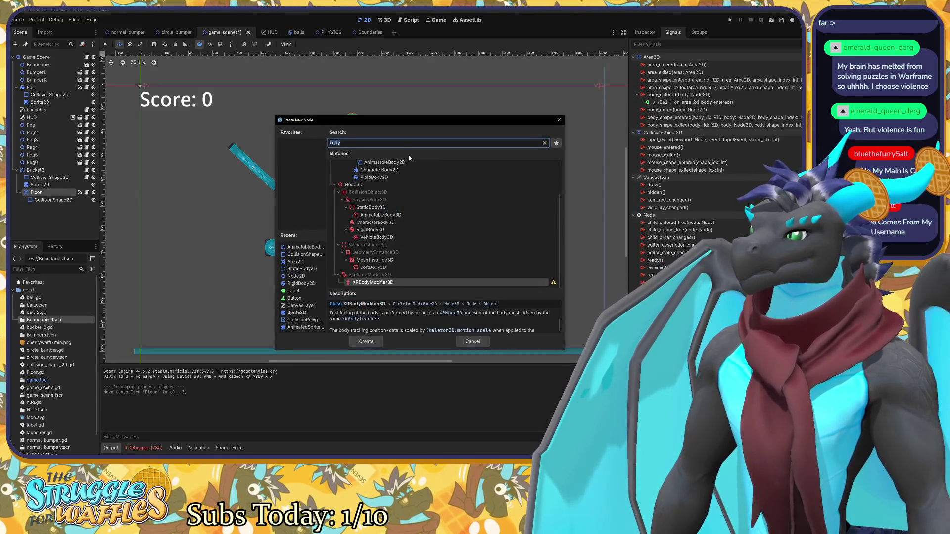
{"action": "type", "text": "rie"}
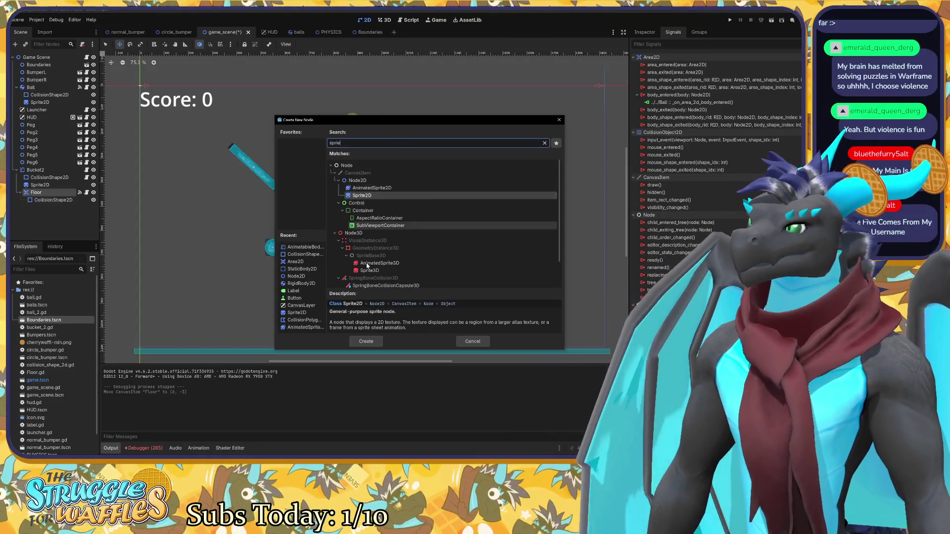
{"action": "left_click", "coordinate": [362, 341]}
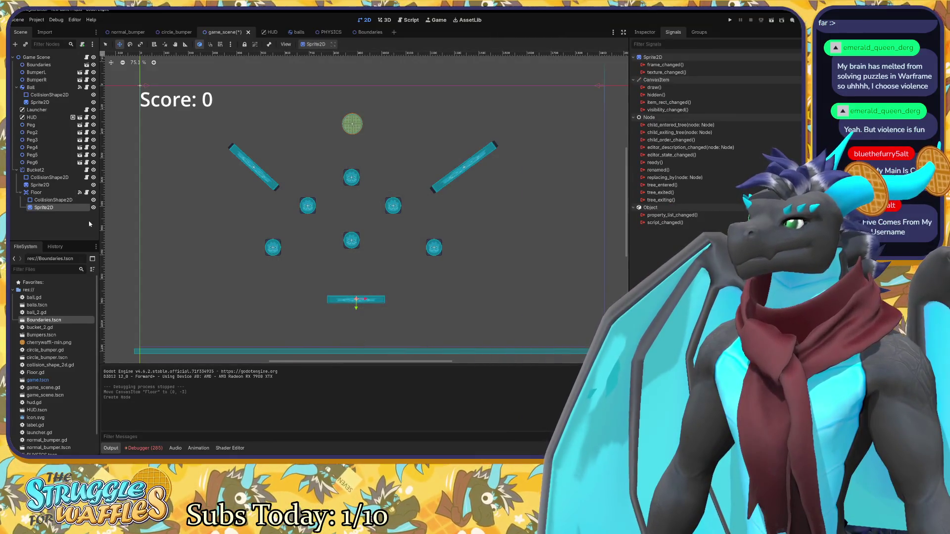
{"action": "left_click", "coordinate": [645, 32]}
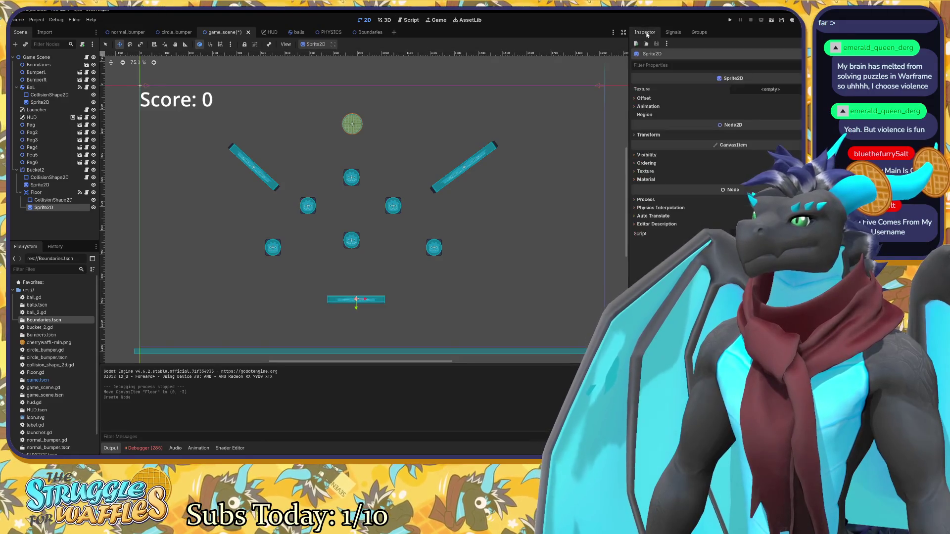
{"action": "left_click", "coordinate": [767, 89]}
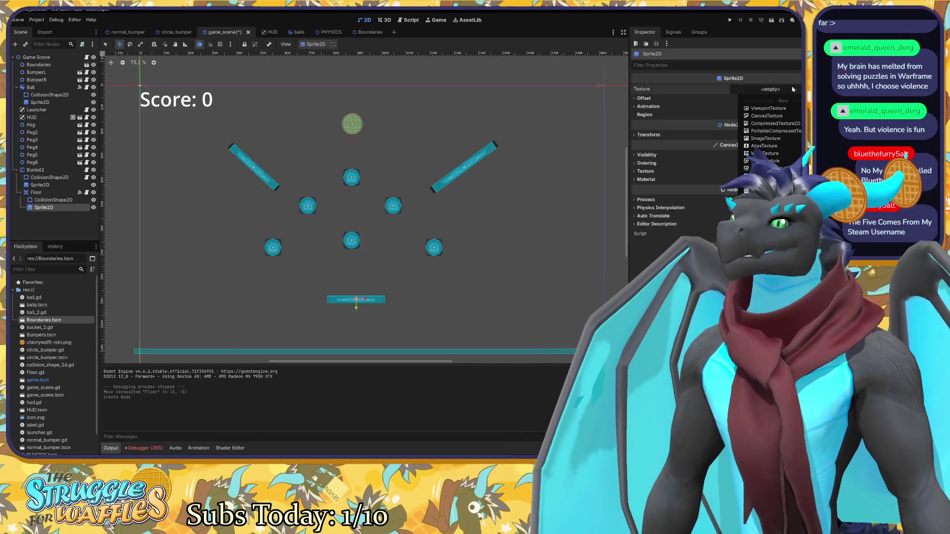
{"action": "left_click", "coordinate": [713, 247]}
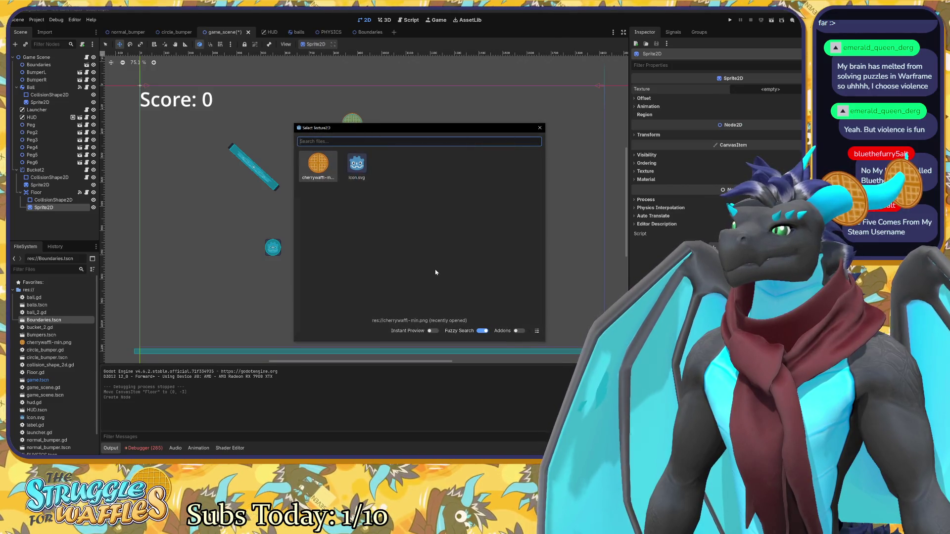
{"action": "double_click", "coordinate": [319, 168]}
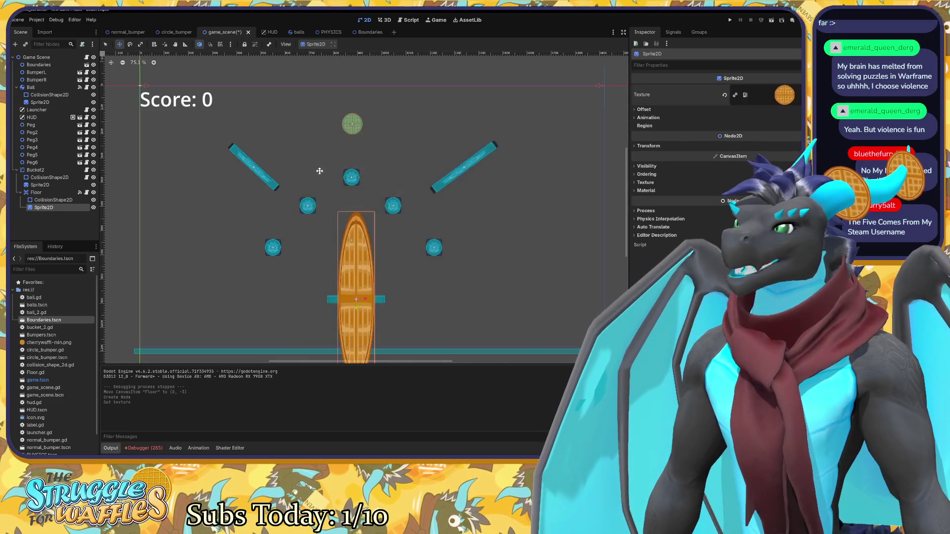
{"action": "left_click", "coordinate": [43, 200]}
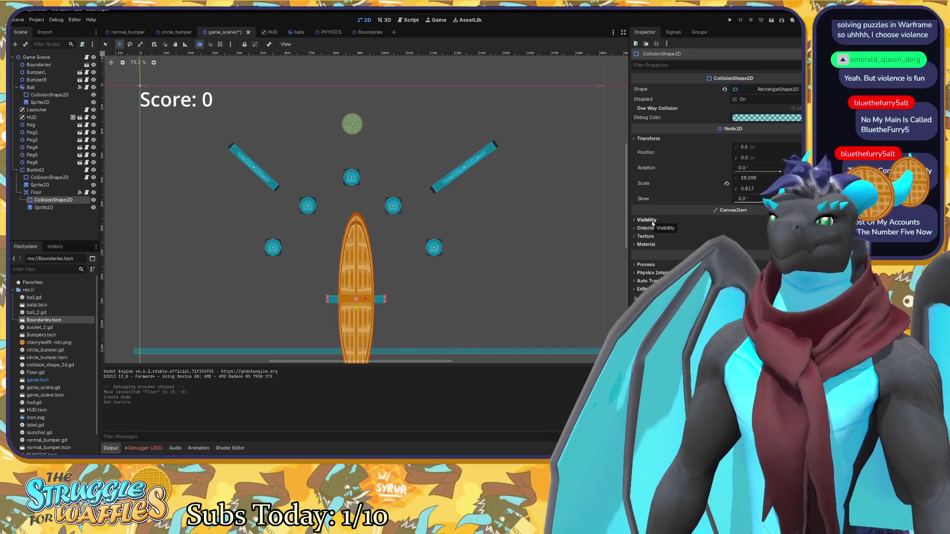
Paste the Floor collision shape's scale onto its waffle sprite, then undo it.
{"action": "left_click", "coordinate": [60, 207]}
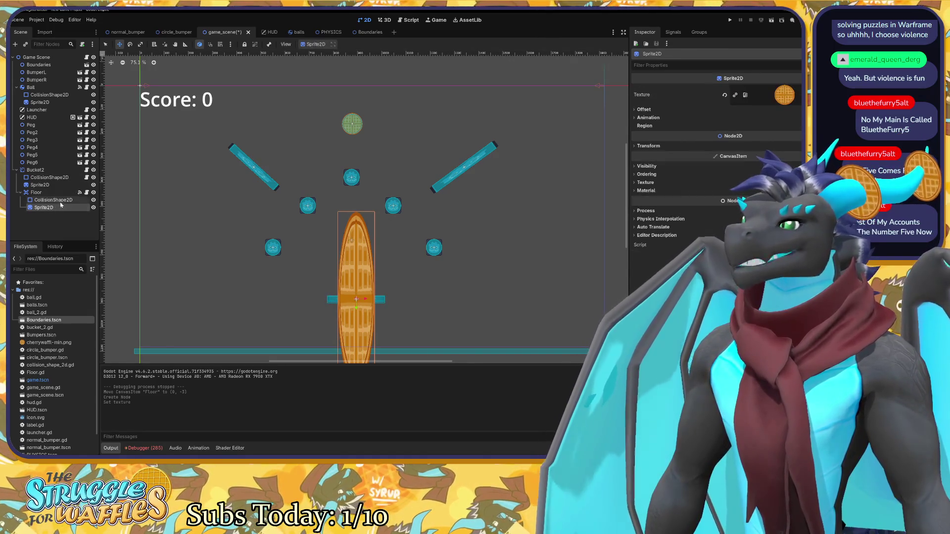
{"action": "left_click", "coordinate": [57, 199]}
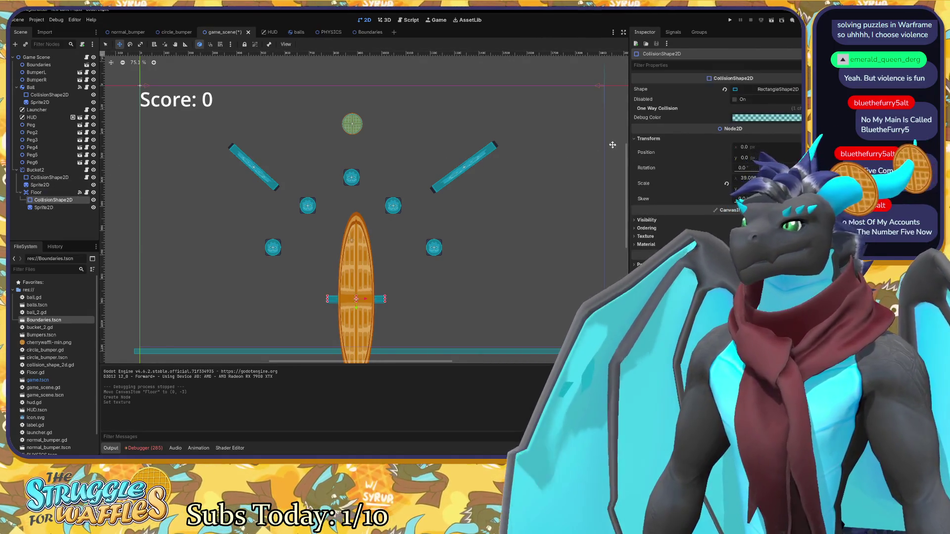
{"action": "right_click", "coordinate": [685, 185]}
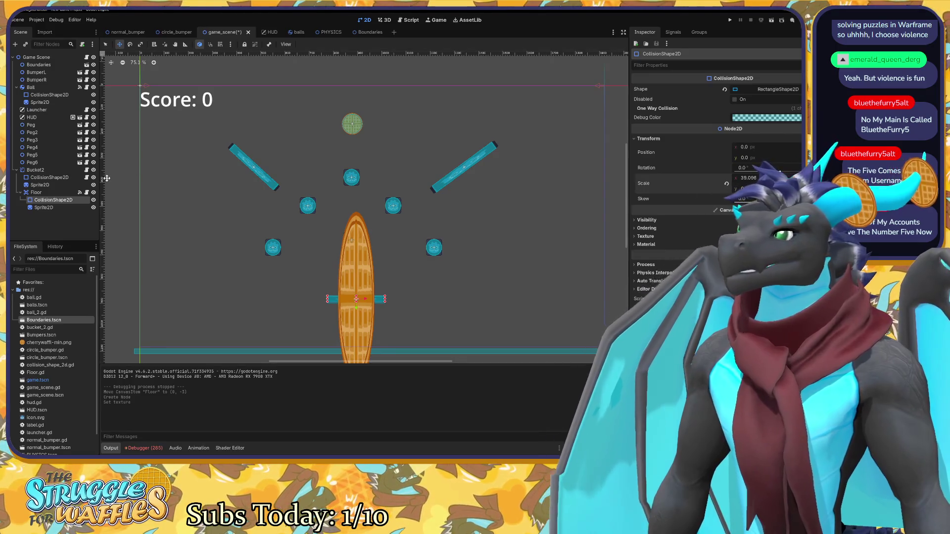
{"action": "left_click", "coordinate": [44, 207]}
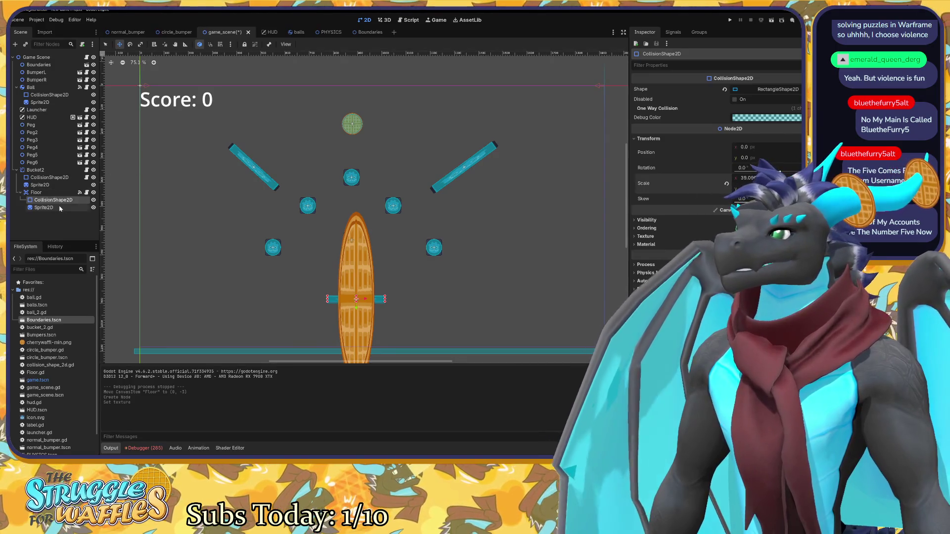
{"action": "left_click", "coordinate": [648, 146]}
{"action": "right_click", "coordinate": [688, 196]}
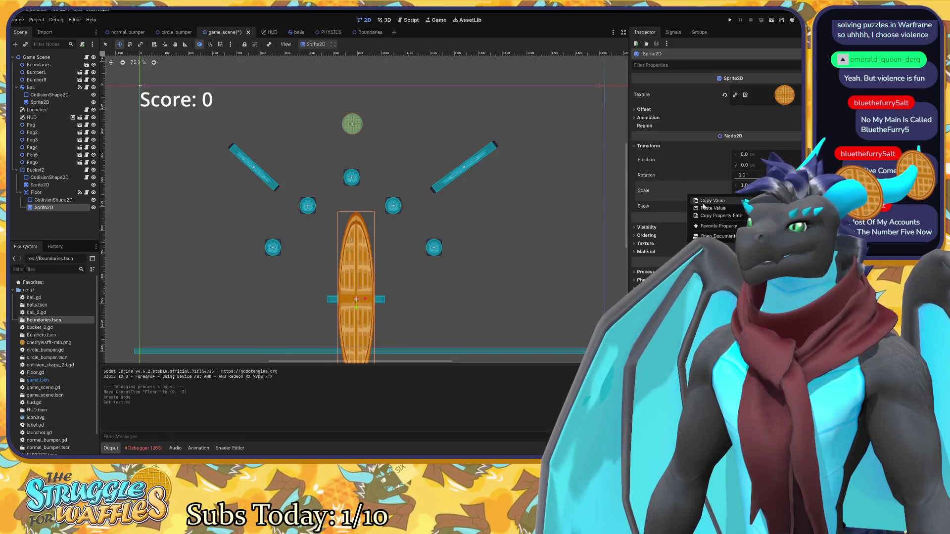
{"action": "left_click", "coordinate": [705, 208]}
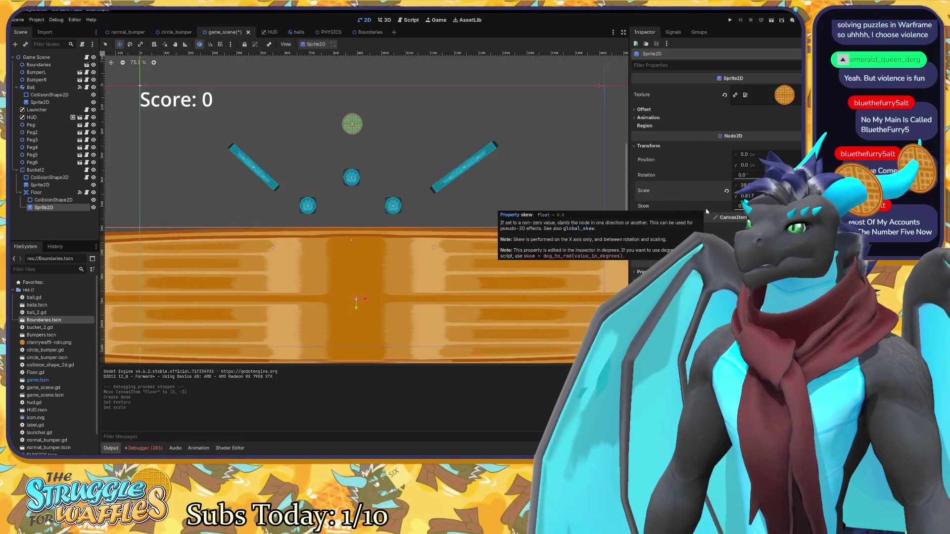
{"action": "key", "text": "ctrl+z"}
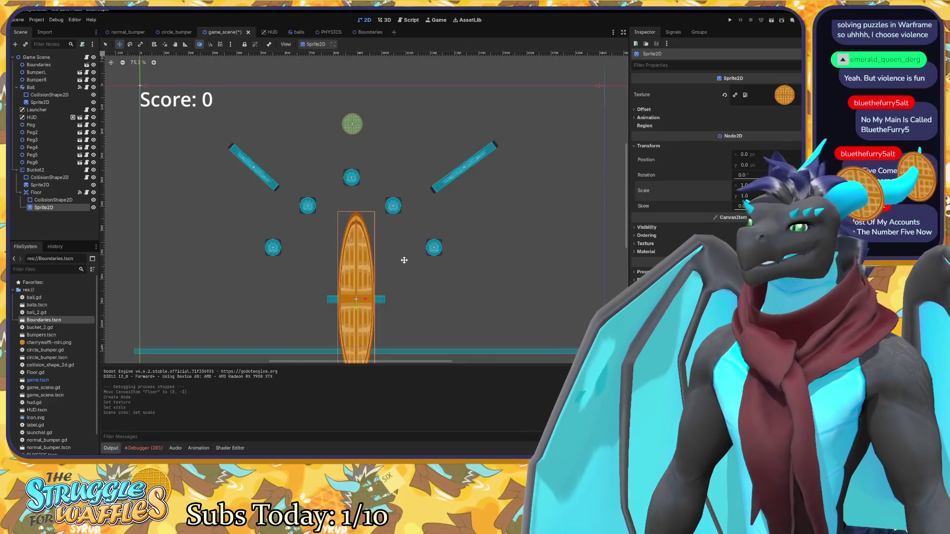
Zoom the canvas in close on the Floor's waffle Sprite2D.
{"action": "scroll", "coordinate": [399, 271], "scroll_direction": "up", "scroll_amount": 1}
{"action": "scroll", "coordinate": [399, 271], "scroll_direction": "up", "scroll_amount": 2}
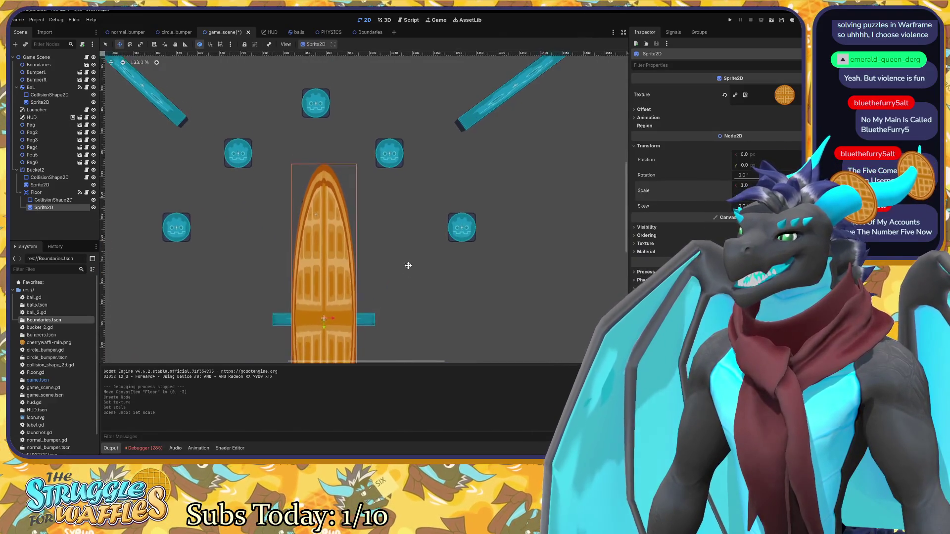
{"action": "scroll", "coordinate": [439, 174], "scroll_direction": "up", "scroll_amount": 3}
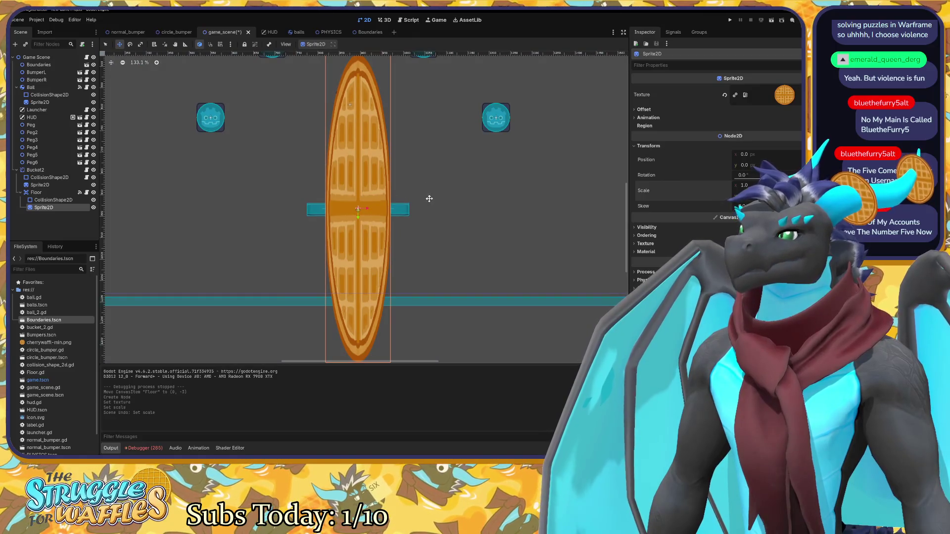
Squash the waffle sprite to about 1.555 × 0.064 and enable Show Behind Parent.
{"action": "key", "text": "e"}
{"action": "key", "text": "s"}
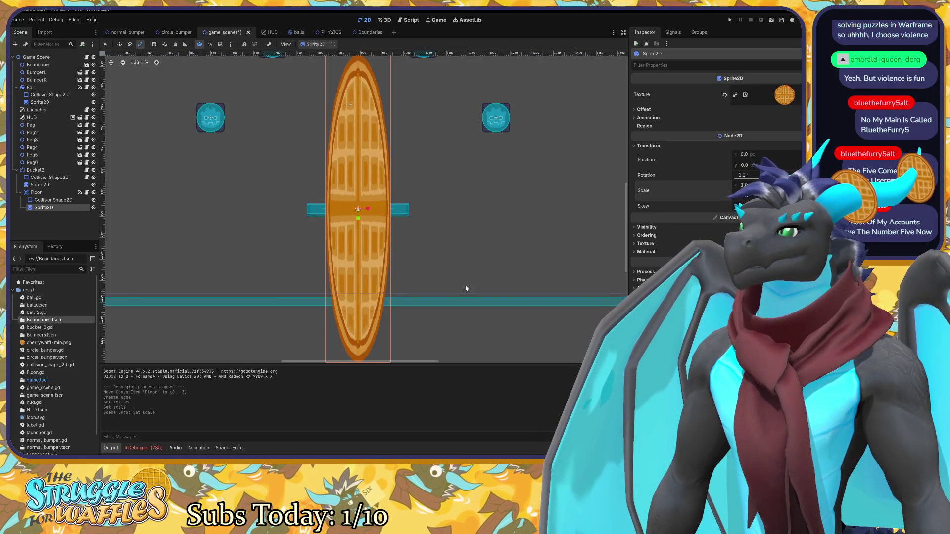
{"action": "mouse_move", "coordinate": [465, 288]}
{"action": "left_mouse_down"}
{"action": "mouse_move", "coordinate": [481, 213]}
{"action": "mouse_move", "coordinate": [532, 203]}
{"action": "mouse_move", "coordinate": [526, 214]}
{"action": "mouse_move", "coordinate": [556, 219]}
{"action": "left_mouse_up"}
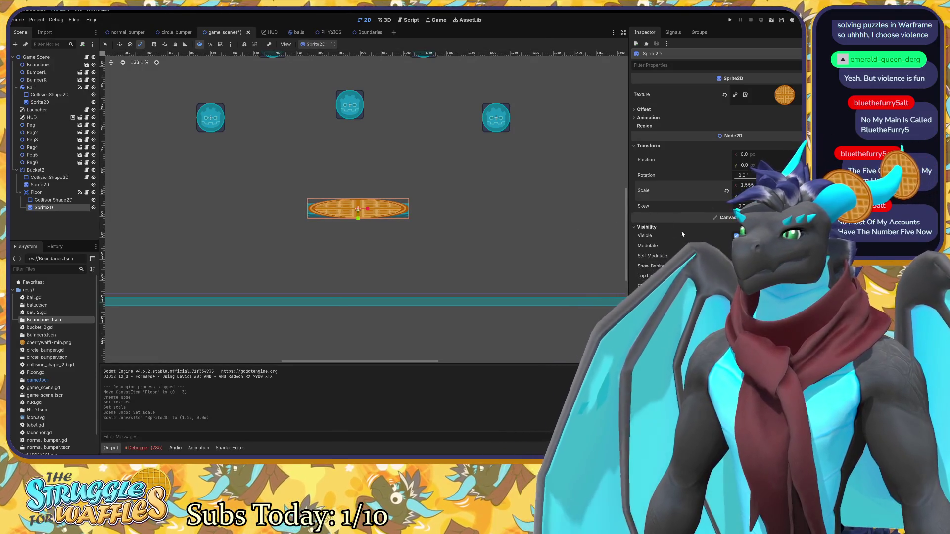
{"action": "left_click", "coordinate": [736, 266]}
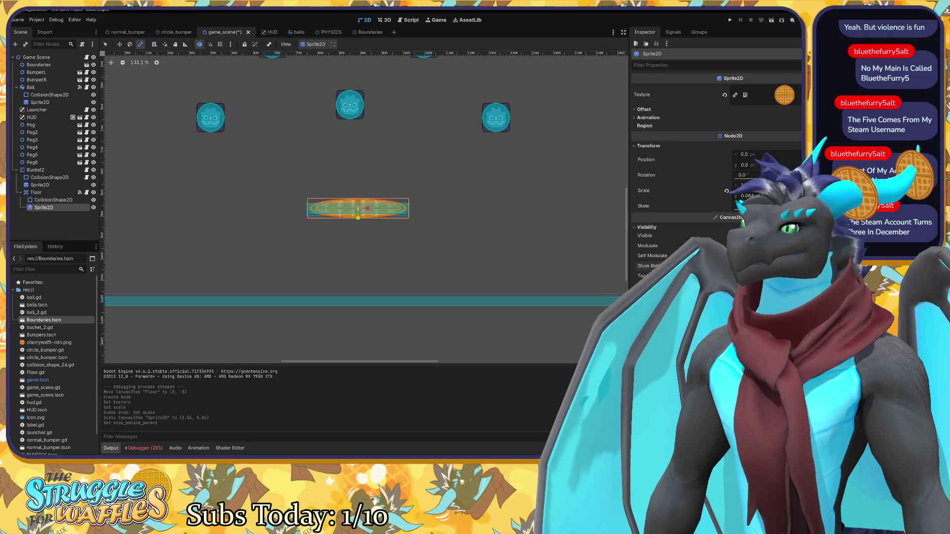
Toggle Top Level on and back off, then run the game with F5.
{"action": "left_click", "coordinate": [736, 276]}
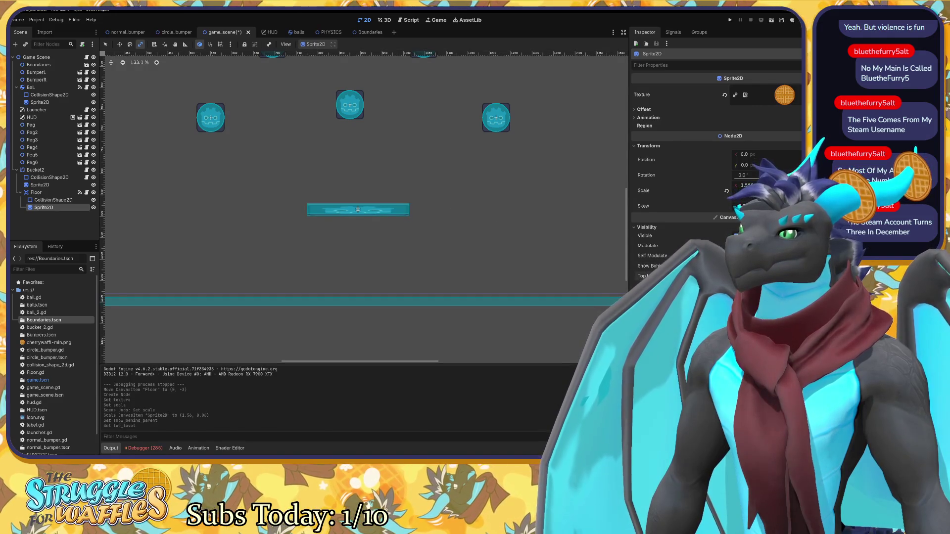
{"action": "left_click", "coordinate": [736, 276]}
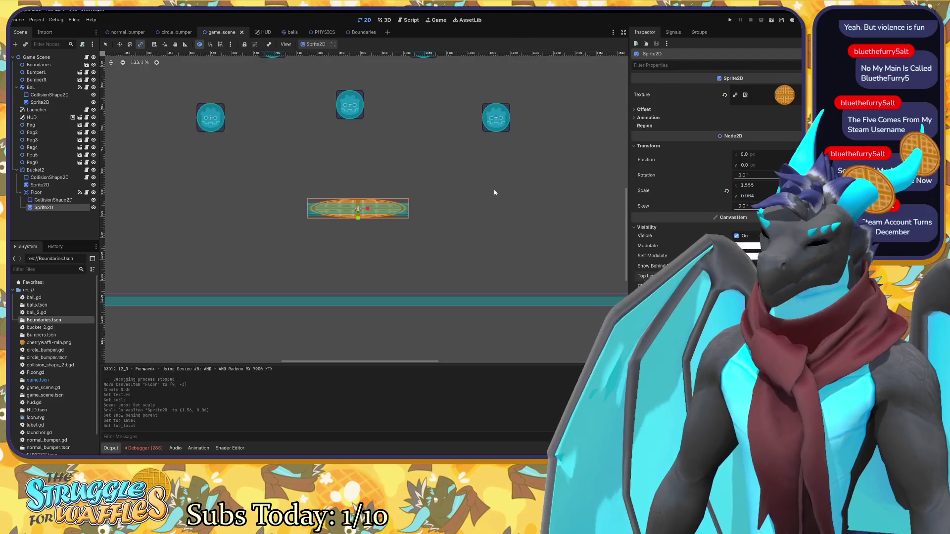
{"action": "key", "text": "F5"}
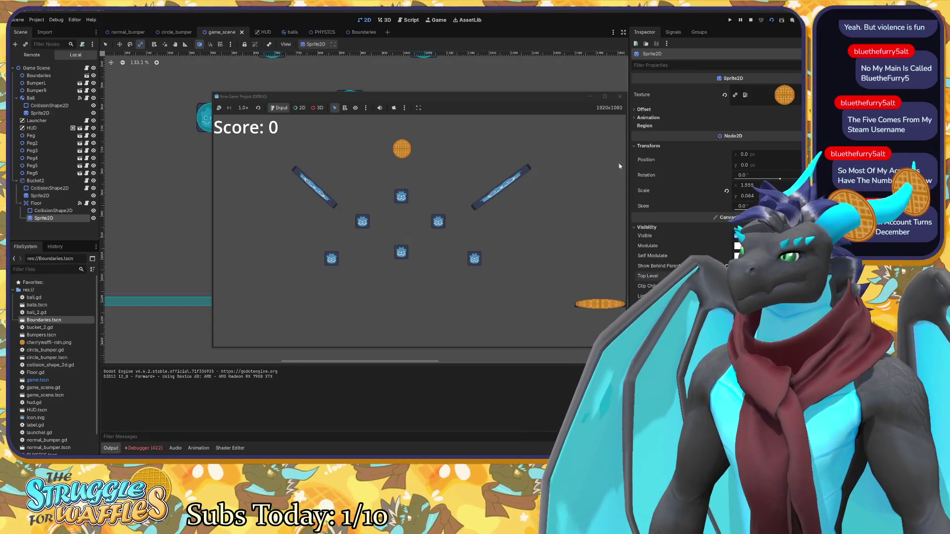
Stop the game, delete Floor's waffle Sprite2D, and reselect the Floor node.
{"action": "left_click", "coordinate": [620, 96]}
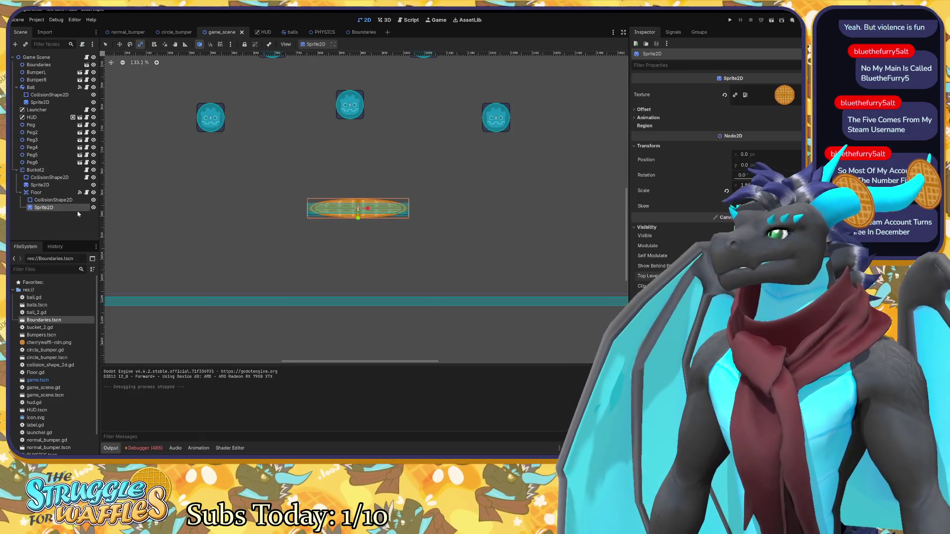
{"action": "key", "text": "Delete"}
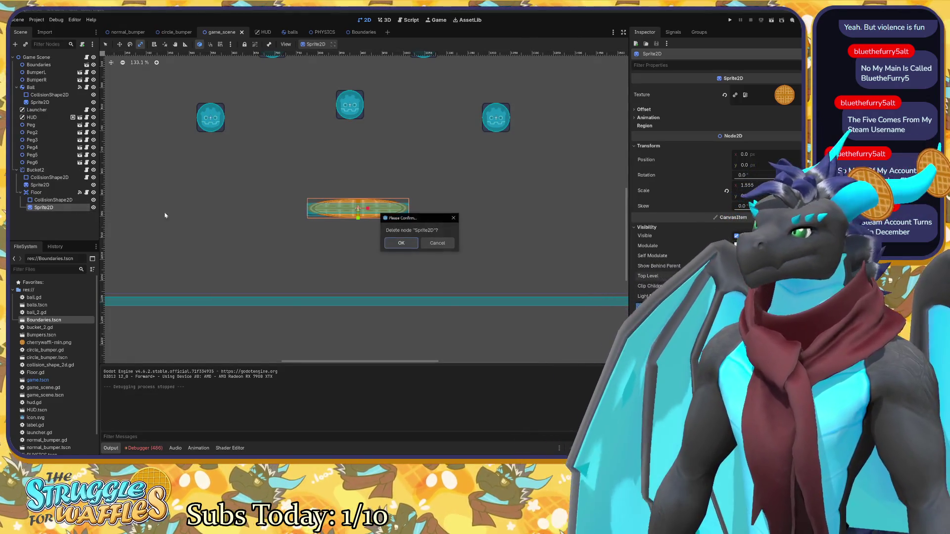
{"action": "left_click", "coordinate": [401, 243]}
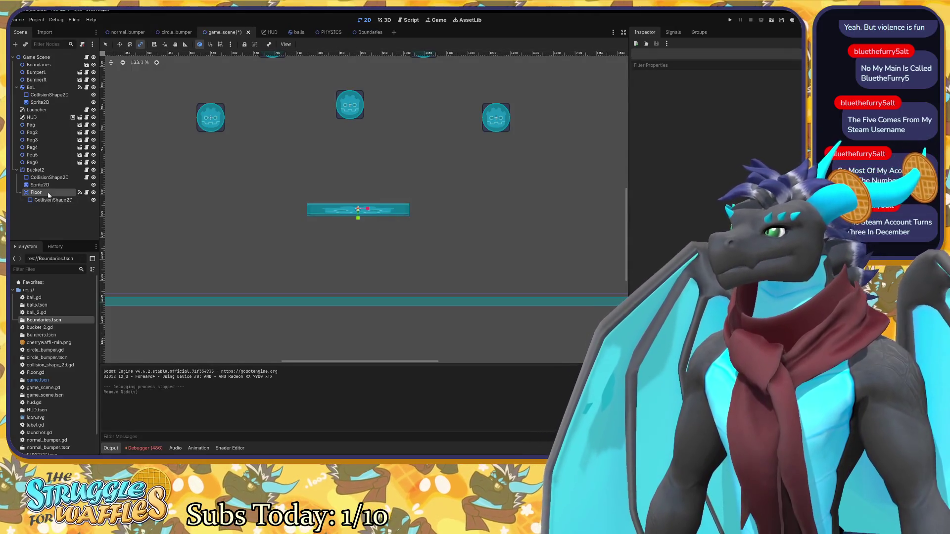
{"action": "left_click", "coordinate": [53, 193]}
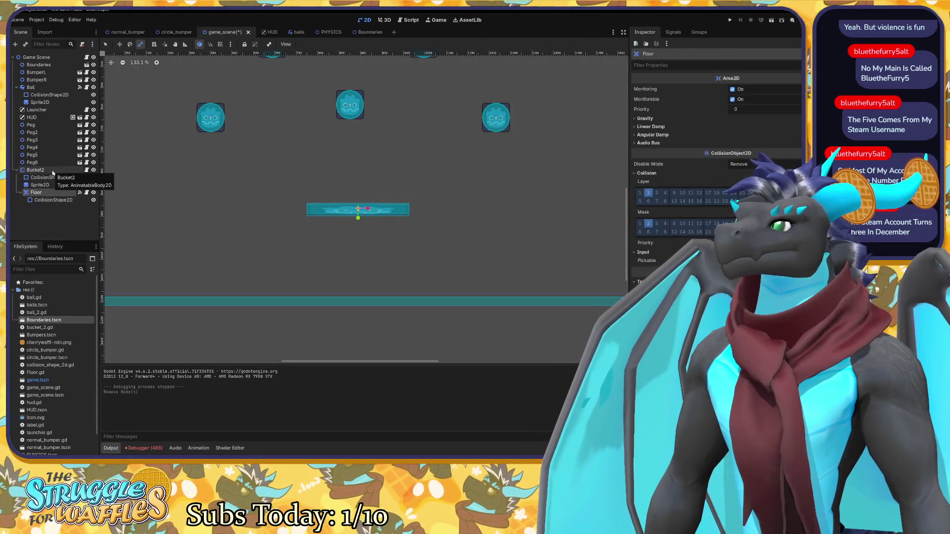
Widen Floor's CollisionShape2D to about 40.02 × 0.82, then list Floor's signals.
{"action": "left_click", "coordinate": [51, 178]}
{"action": "left_click", "coordinate": [54, 201]}
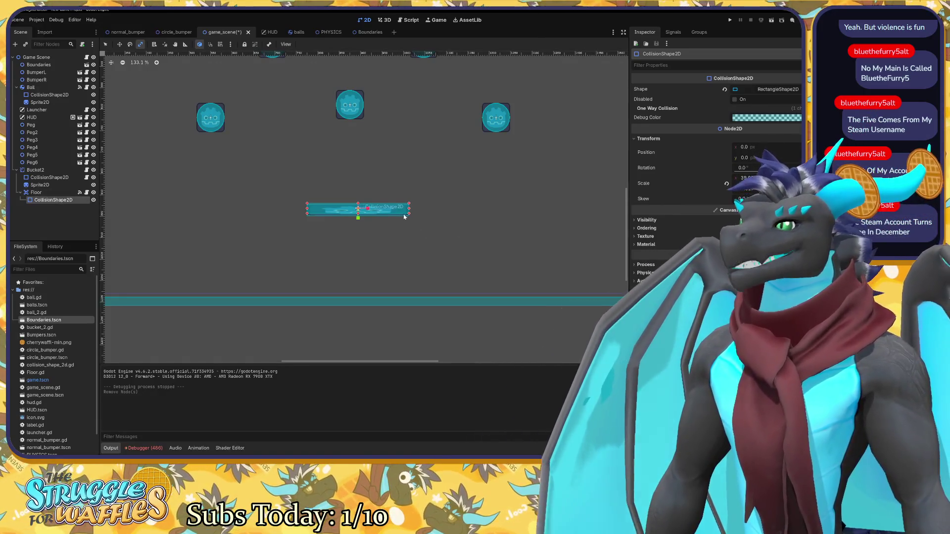
{"action": "left_click_drag", "start_coordinate": [368, 210], "coordinate": [370, 210]}
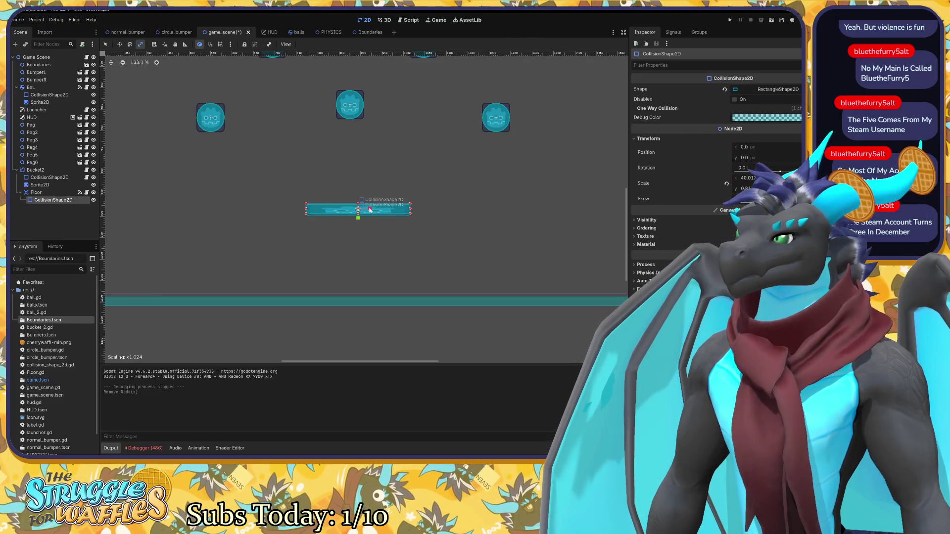
{"action": "left_click_drag", "start_coordinate": [370, 210], "coordinate": [369, 209]}
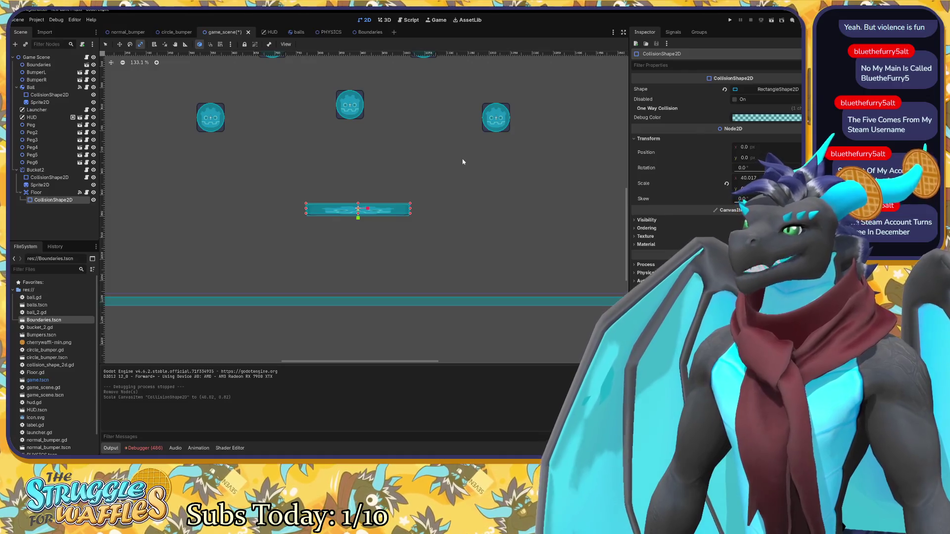
{"action": "left_click", "coordinate": [69, 194]}
{"action": "left_click", "coordinate": [80, 193]}
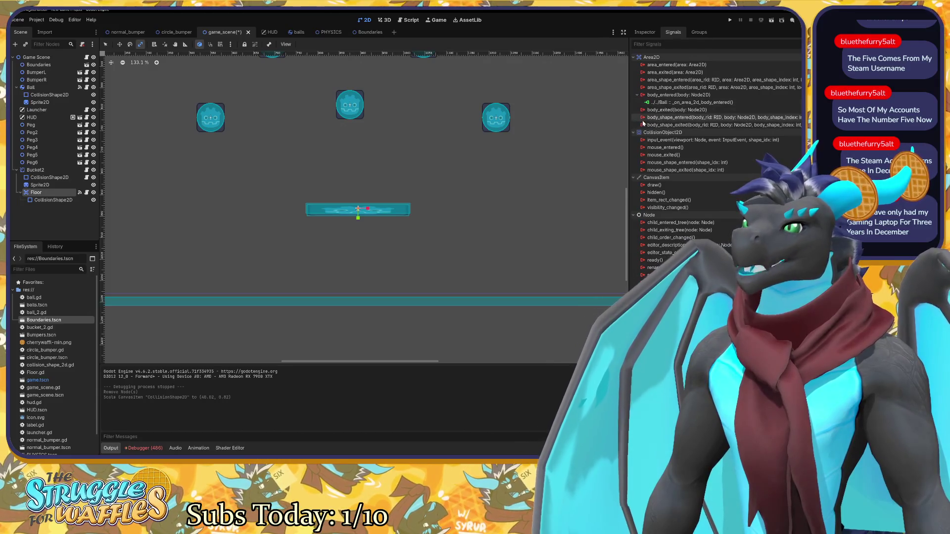
Select Floor's body_shape_entered signal and open its Connect a Signal dialog.
{"action": "mouse_move", "coordinate": [644, 121]}
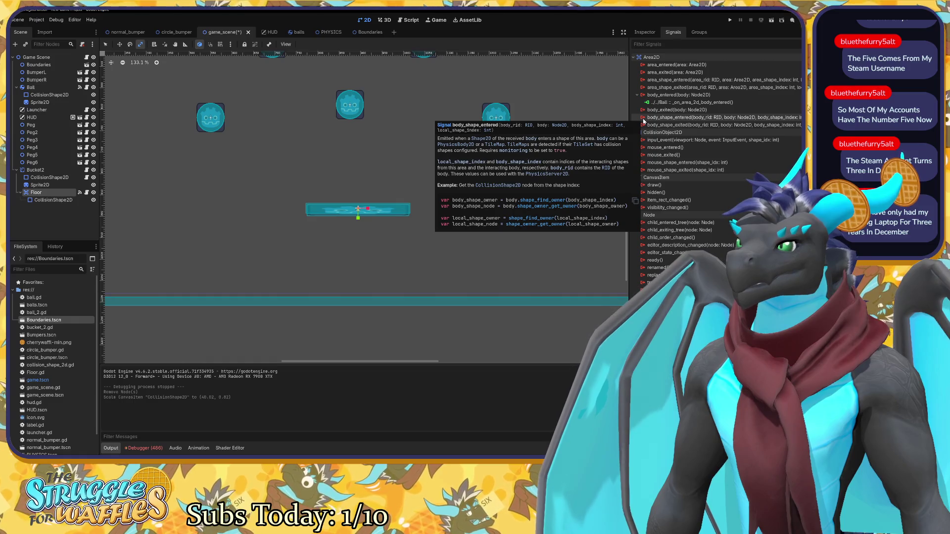
{"action": "left_click", "coordinate": [644, 119]}
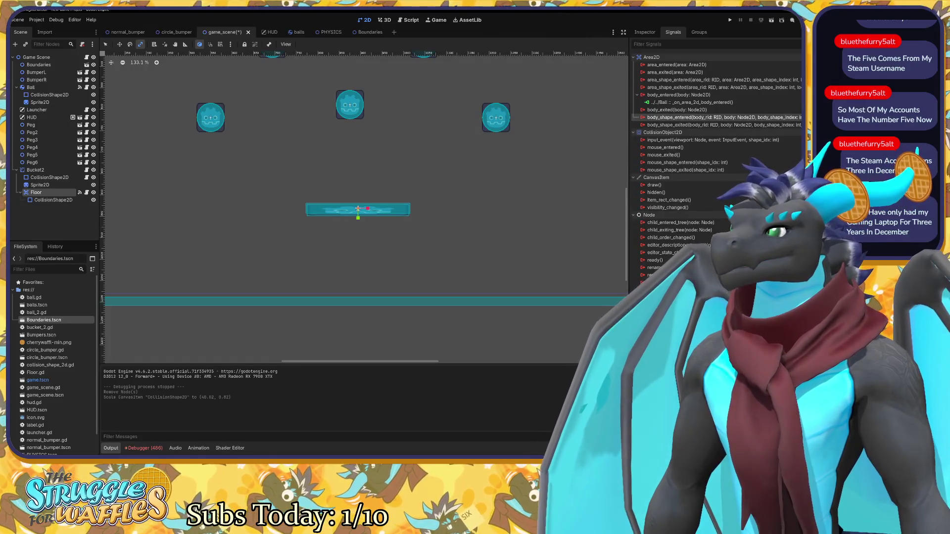
{"action": "key", "text": "Return"}
{"action": "scroll", "coordinate": [424, 243], "scroll_direction": "down", "scroll_amount": 1}
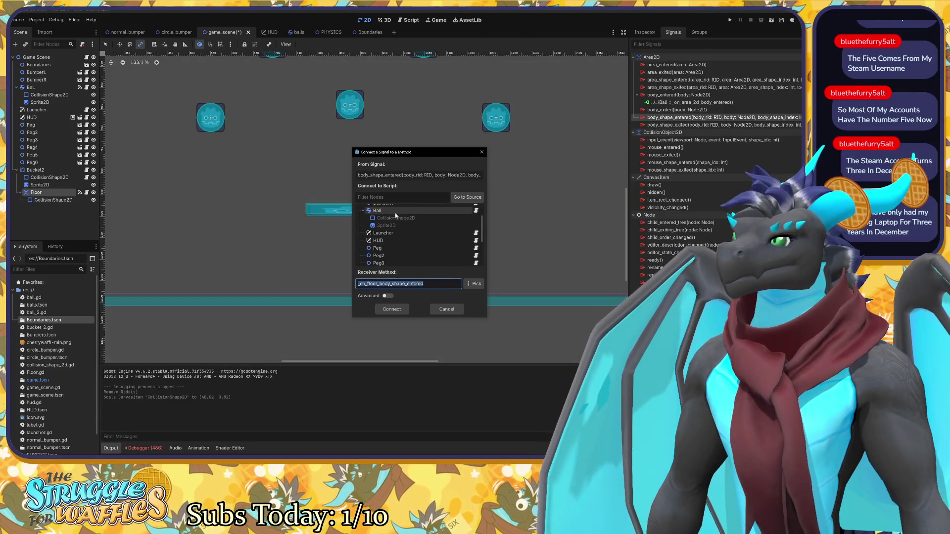
Connect body_shape_entered to Bucket2, creating the _on_floor_body_shape_entered stub.
{"action": "scroll", "coordinate": [399, 225], "scroll_direction": "up", "scroll_amount": 1}
{"action": "scroll", "coordinate": [400, 225], "scroll_direction": "down", "scroll_amount": 4}
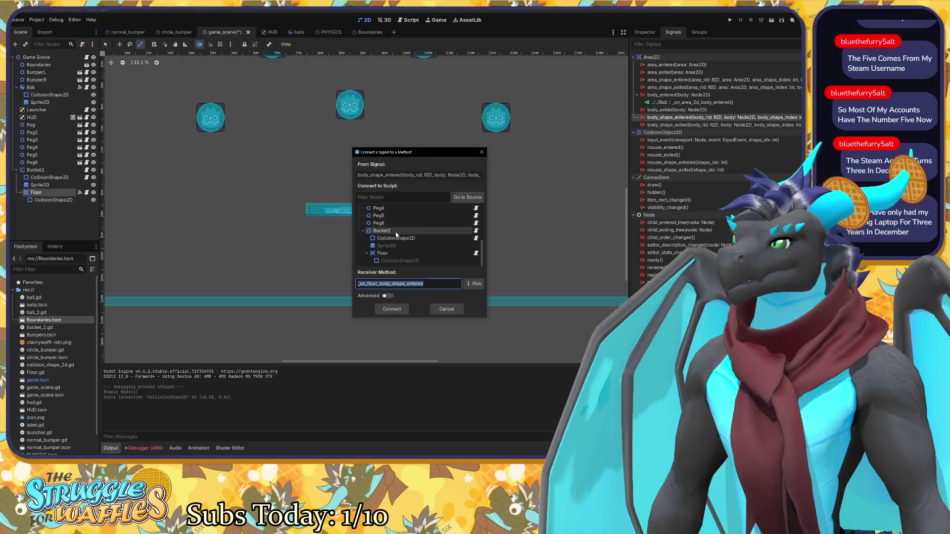
{"action": "left_click", "coordinate": [391, 230]}
{"action": "left_click", "coordinate": [392, 309]}
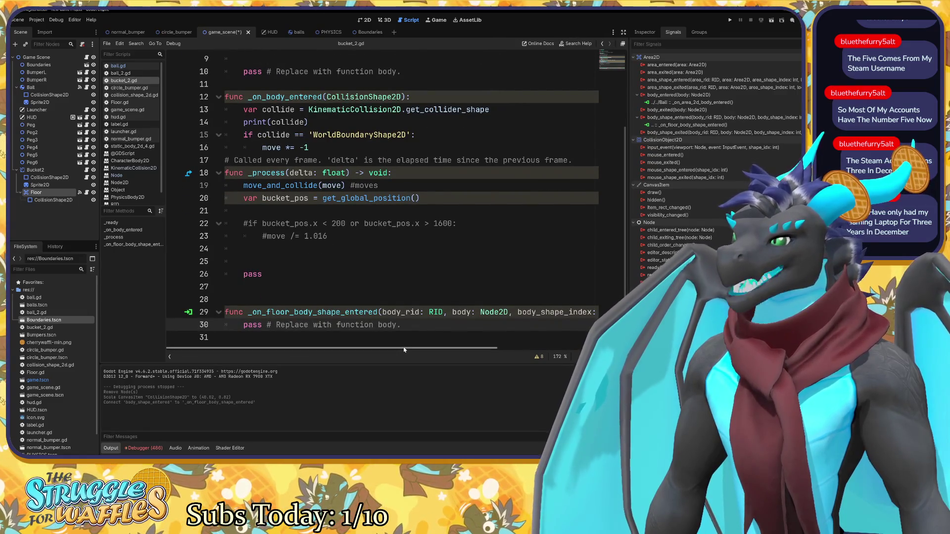
Cut the new _on_floor_body_shape_entered stub and paste it above _on_body_entered.
{"action": "left_click_drag", "start_coordinate": [405, 350], "coordinate": [531, 347]}
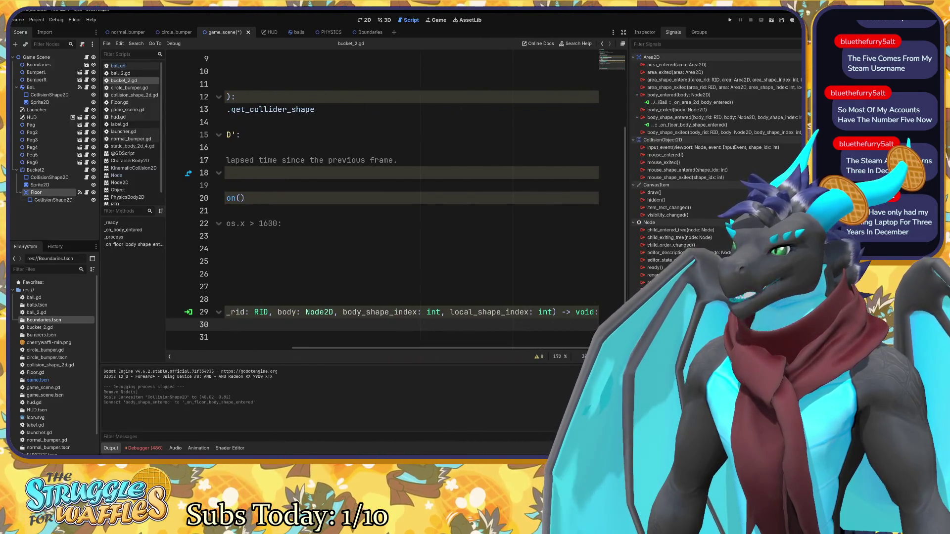
{"action": "scroll", "coordinate": [454, 347], "scroll_direction": "left", "scroll_amount": 5}
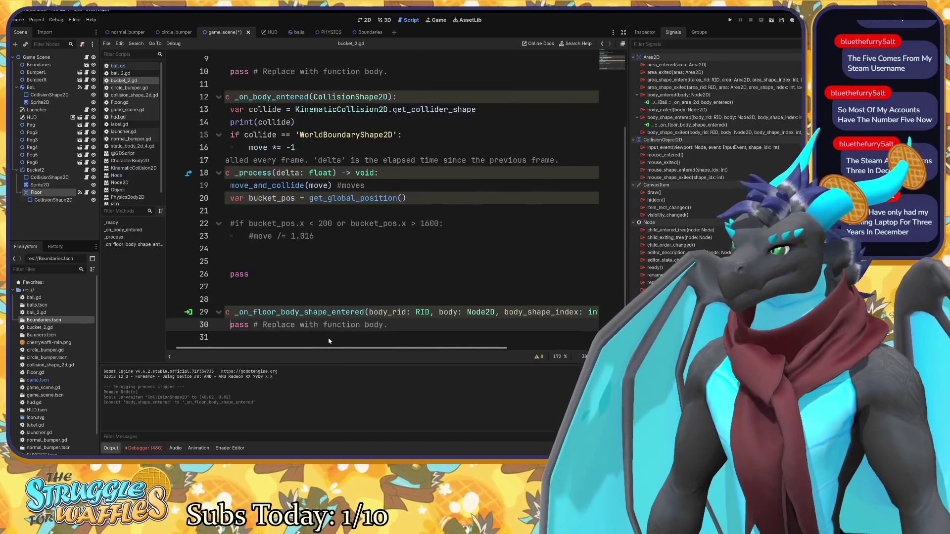
{"action": "mouse_move", "coordinate": [402, 325]}
{"action": "left_mouse_down"}
{"action": "mouse_move", "coordinate": [233, 300]}
{"action": "mouse_move", "coordinate": [224, 311]}
{"action": "left_mouse_up"}
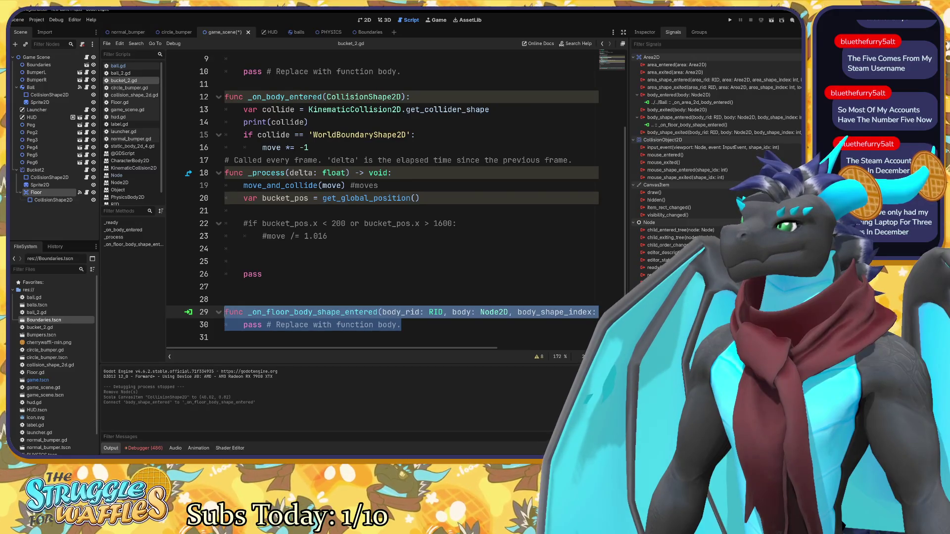
{"action": "left_click", "coordinate": [218, 312]}
{"action": "left_click", "coordinate": [218, 312]}
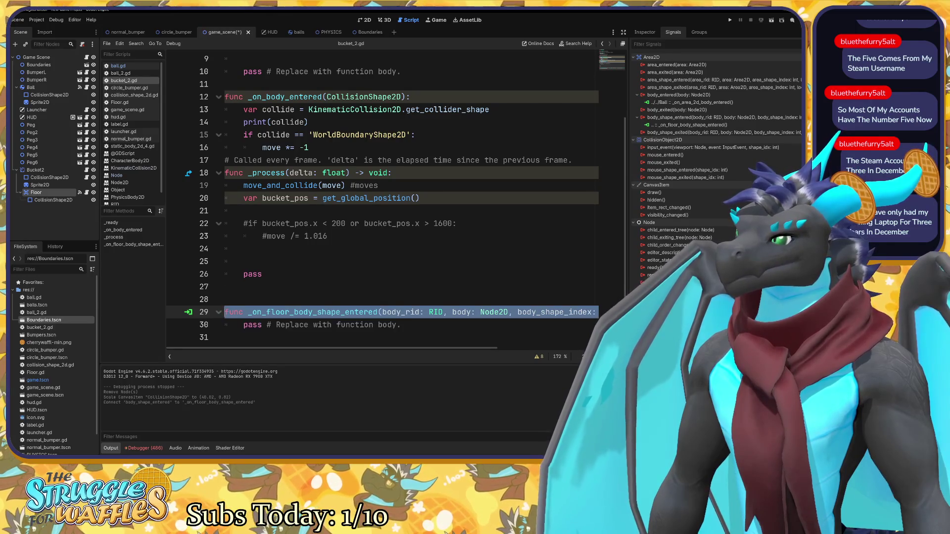
{"action": "left_click", "coordinate": [203, 313]}
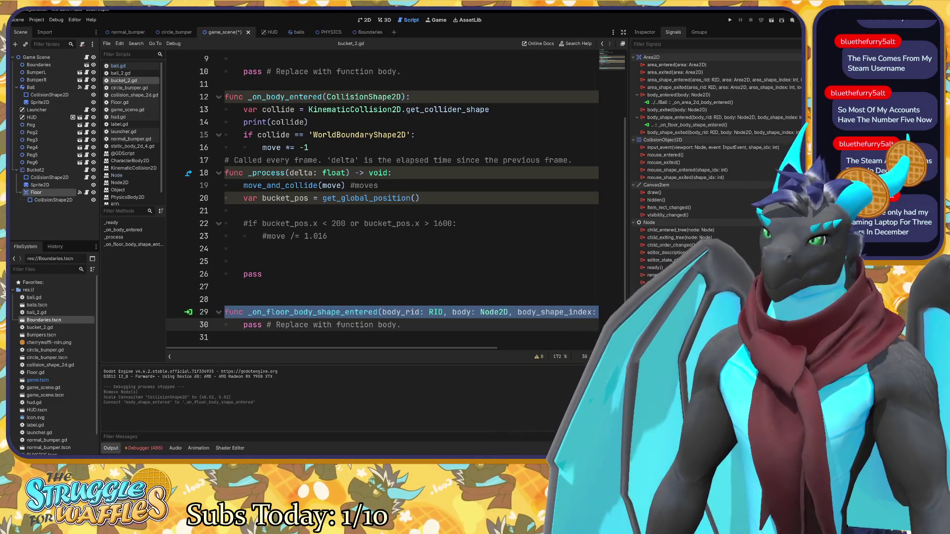
{"action": "key", "text": "ctrl+shift+Right"}
{"action": "key", "text": "ctrl+c"}
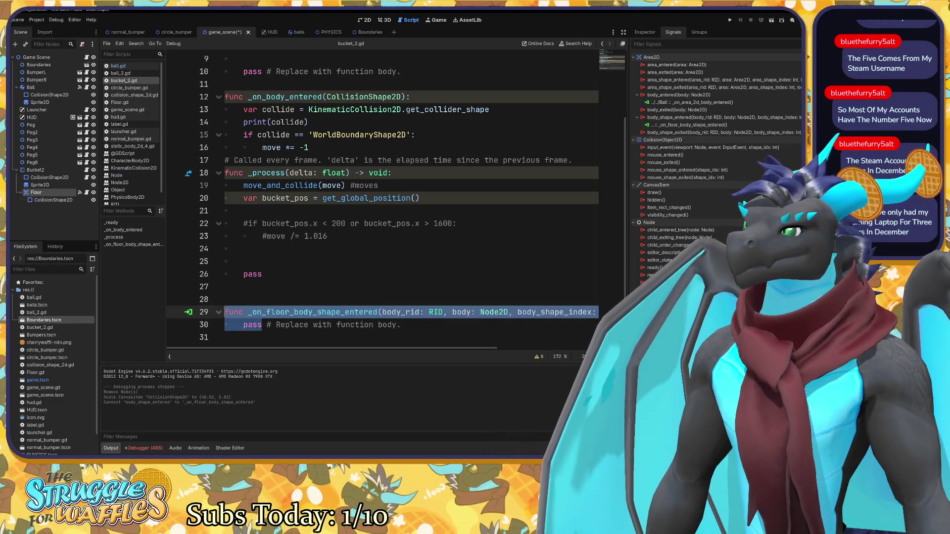
{"action": "key", "text": "Delete"}
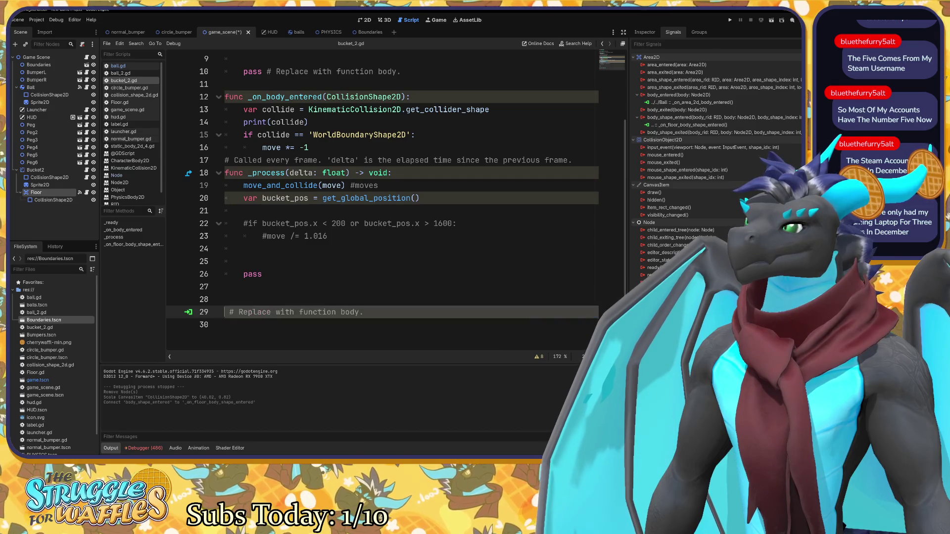
{"action": "scroll", "coordinate": [405, 199], "scroll_direction": "up", "scroll_amount": 3}
{"action": "left_click", "coordinate": [225, 185]}
{"action": "key", "text": "ctrl+v"}
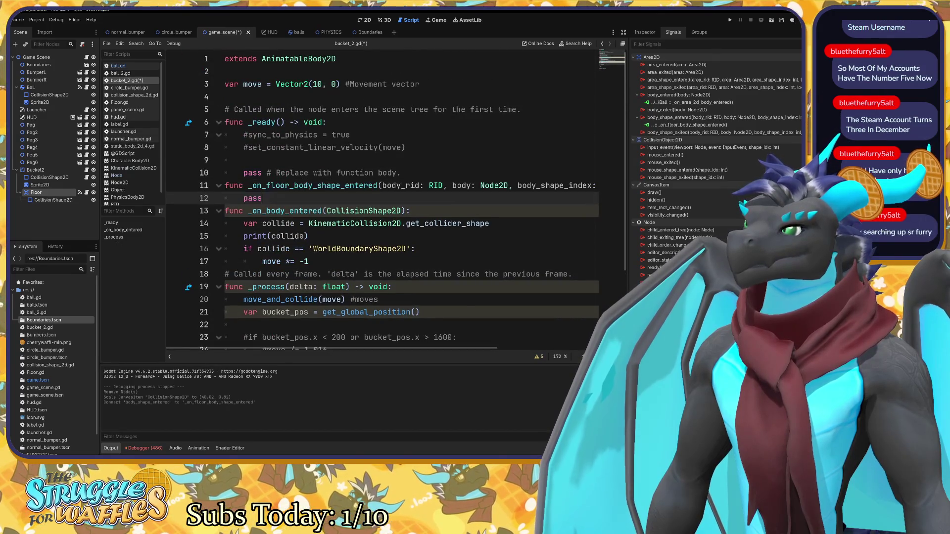
Undo and redo the paste, then add a blank line after _ready's pass.
{"action": "scroll", "coordinate": [381, 198], "scroll_direction": "down", "scroll_amount": 3}
{"action": "key", "text": "ctrl+z"}
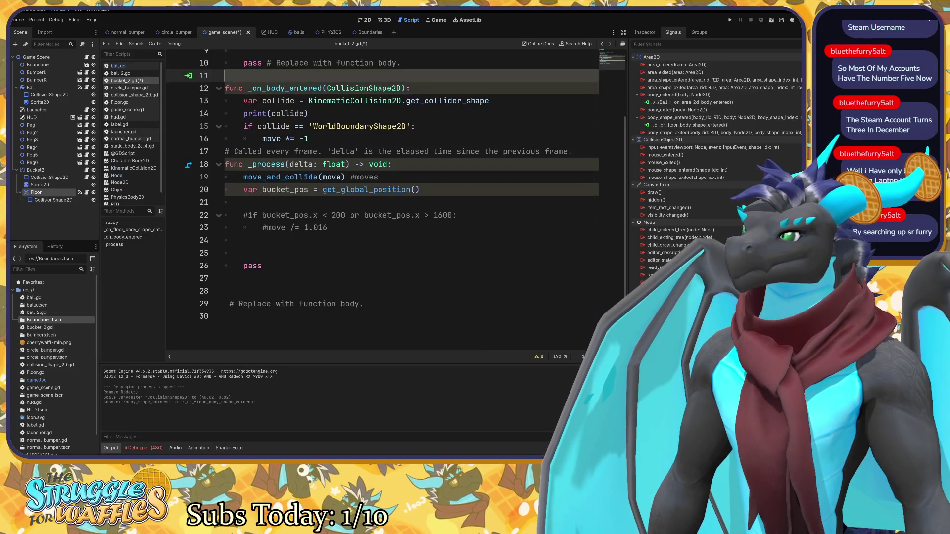
{"action": "scroll", "coordinate": [381, 197], "scroll_direction": "up", "scroll_amount": 1}
{"action": "scroll", "coordinate": [381, 198], "scroll_direction": "down", "scroll_amount": 1}
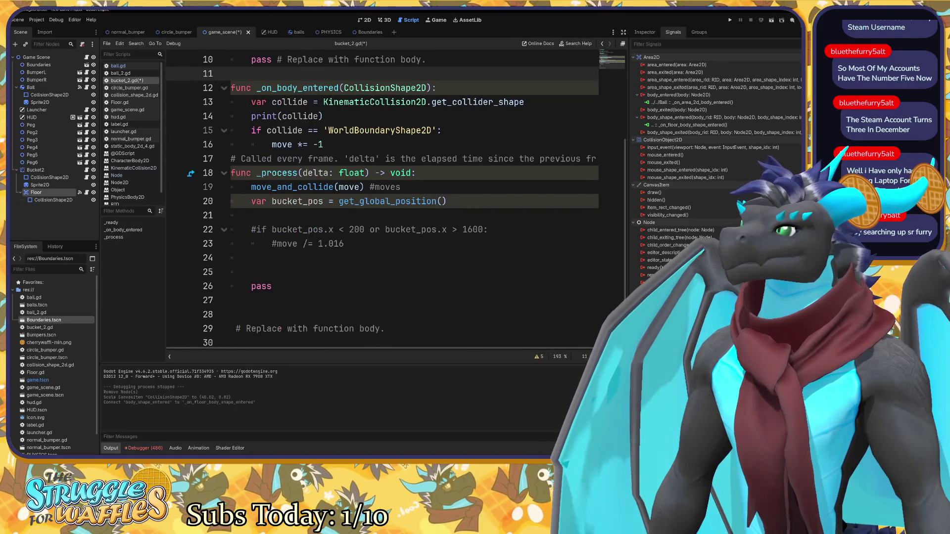
{"action": "key", "text": "ctrl+y"}
{"action": "scroll", "coordinate": [381, 198], "scroll_direction": "up", "scroll_amount": 3}
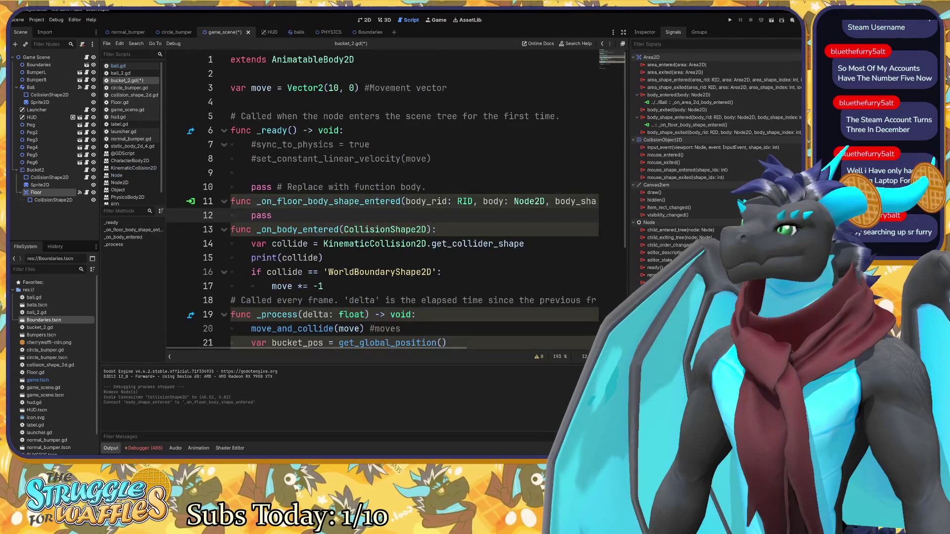
{"action": "left_click", "coordinate": [421, 187]}
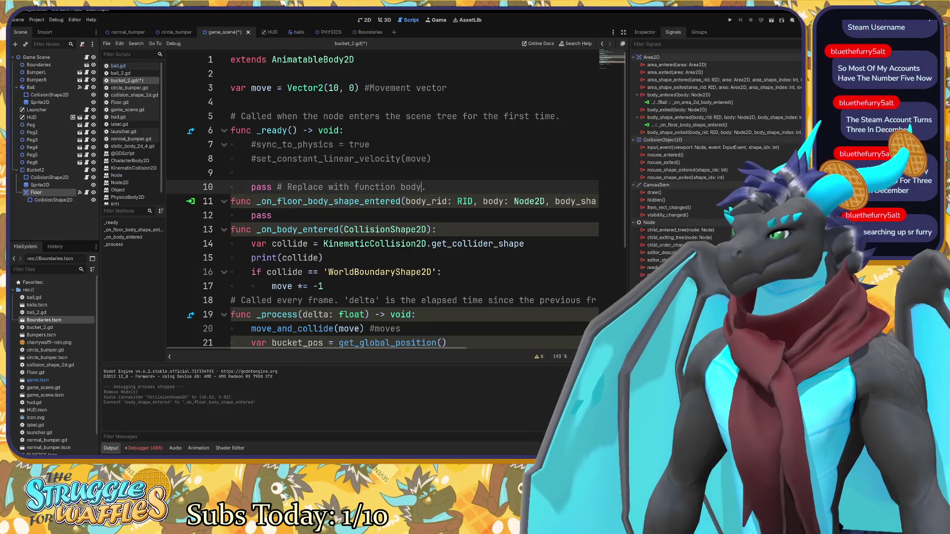
{"action": "key", "text": "Return"}
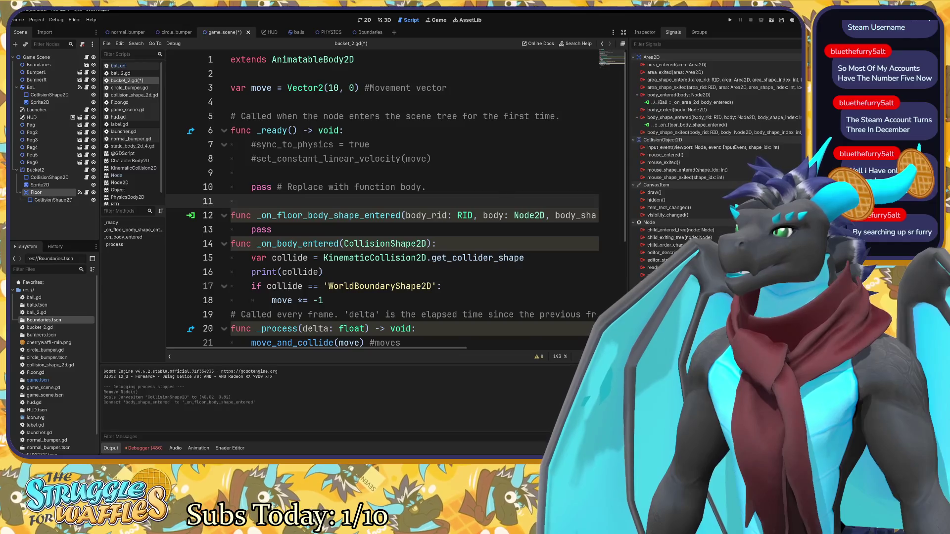
Move the collider-shape check lines into the floor handler and delete _on_body_entered.
{"action": "mouse_move", "coordinate": [323, 300]}
{"action": "left_mouse_down"}
{"action": "mouse_move", "coordinate": [251, 286]}
{"action": "mouse_move", "coordinate": [251, 258]}
{"action": "left_mouse_up"}
{"action": "key", "text": "ctrl+c"}
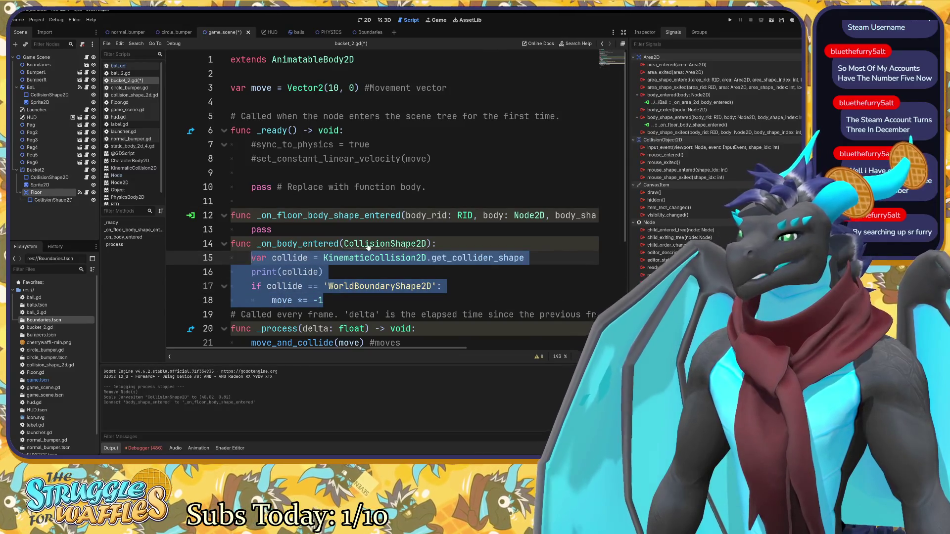
{"action": "key", "text": "BackSpace"}
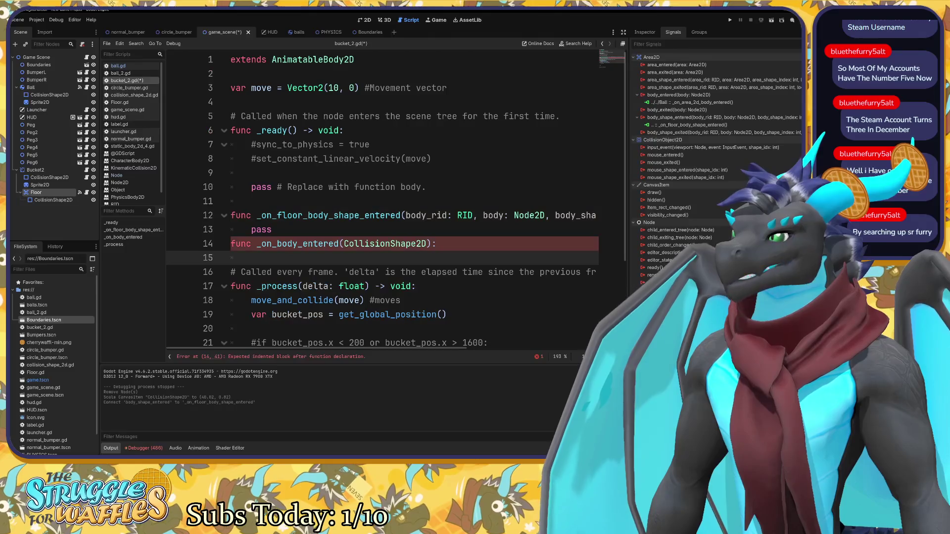
{"action": "left_click_drag", "start_coordinate": [251, 258], "coordinate": [208, 231]}
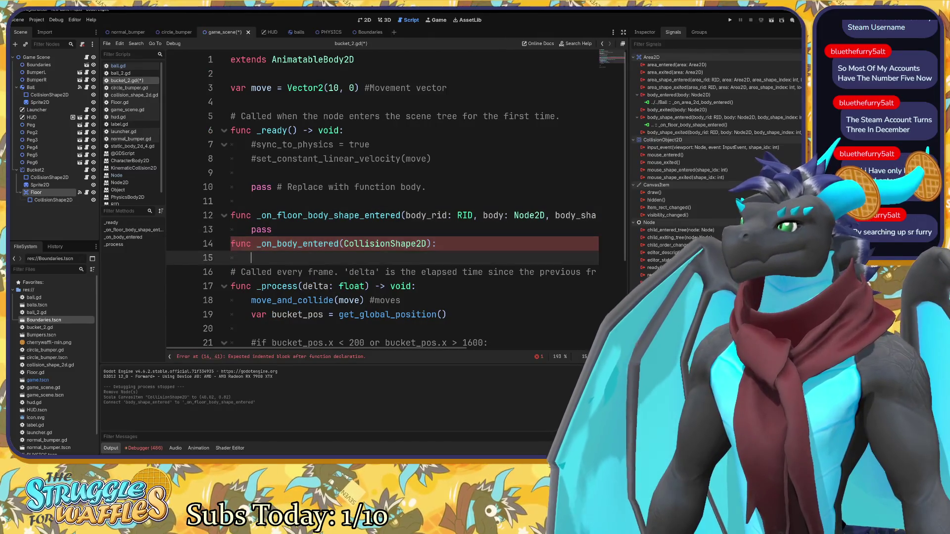
{"action": "left_click_drag", "start_coordinate": [436, 244], "coordinate": [273, 229]}
{"action": "key", "text": "BackSpace"}
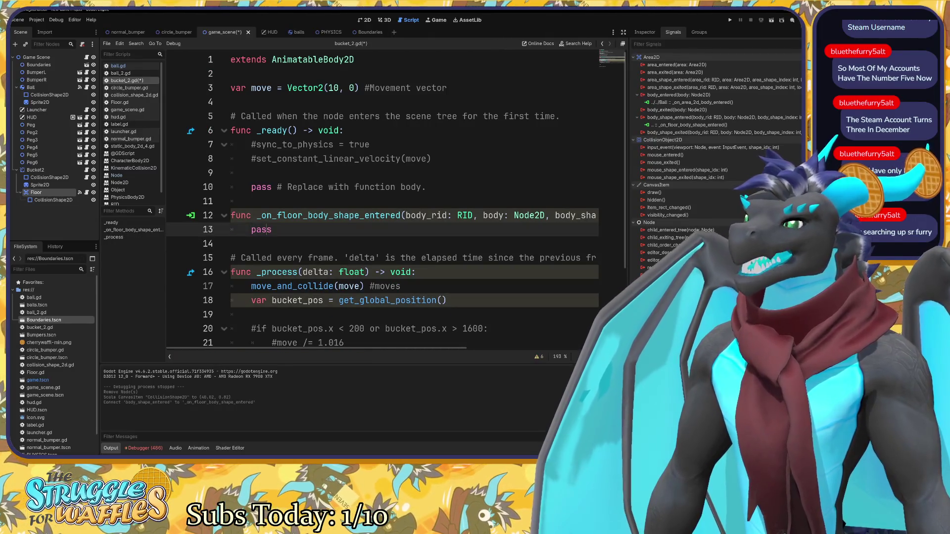
{"action": "key", "text": "Return"}
{"action": "key", "text": "Return"}
{"action": "key", "text": "ctrl+v"}
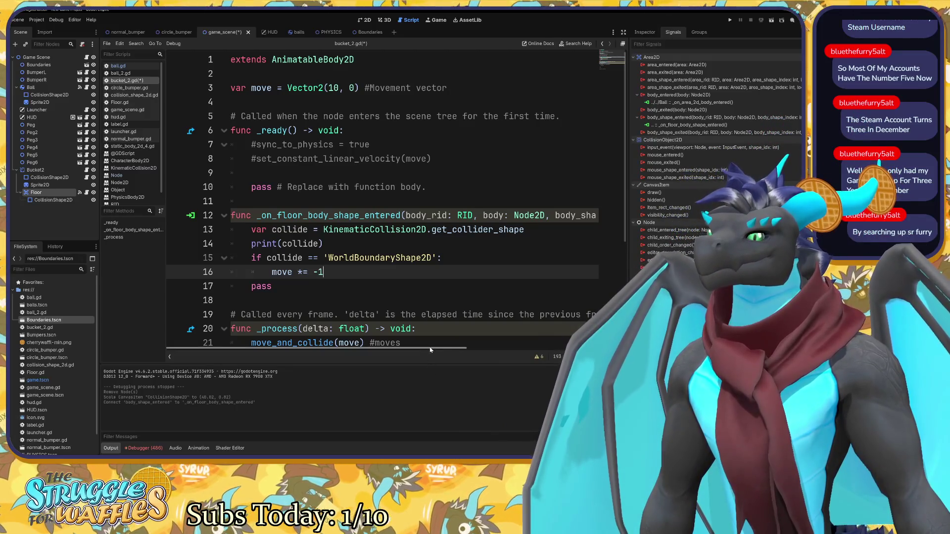
Save bucket_2.gd and check the Floor node and its CollisionShape2D.
{"action": "mouse_move", "coordinate": [428, 356]}
{"action": "left_mouse_down"}
{"action": "mouse_move", "coordinate": [588, 356]}
{"action": "mouse_move", "coordinate": [431, 356]}
{"action": "left_mouse_up"}
{"action": "left_click", "coordinate": [456, 229]}
{"action": "mouse_move", "coordinate": [456, 229]}
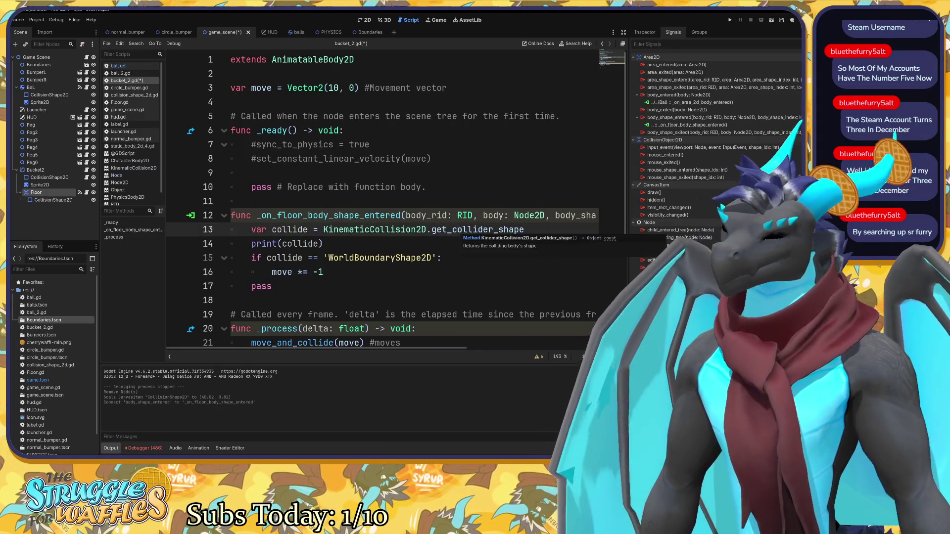
{"action": "key", "text": "ctrl+s"}
{"action": "left_click", "coordinate": [308, 216]}
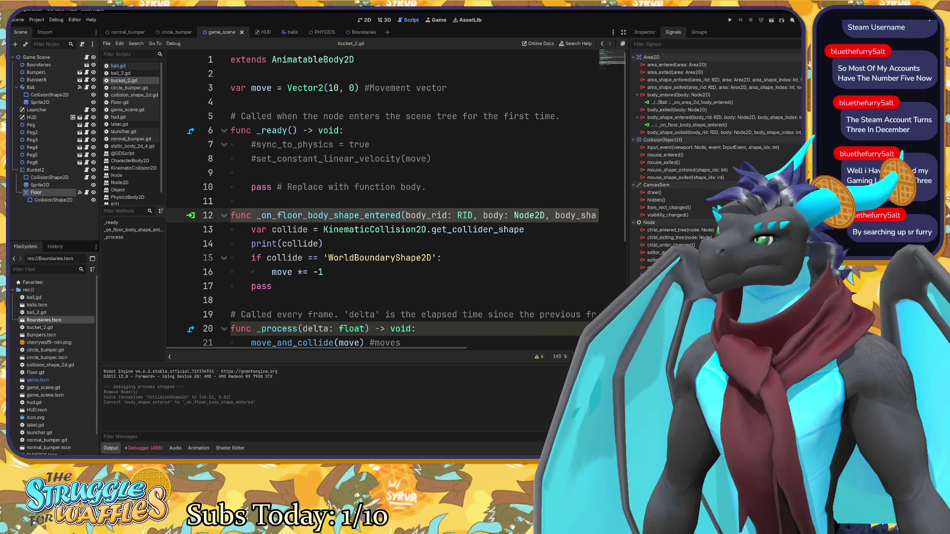
{"action": "left_click", "coordinate": [51, 198]}
{"action": "left_click", "coordinate": [50, 192]}
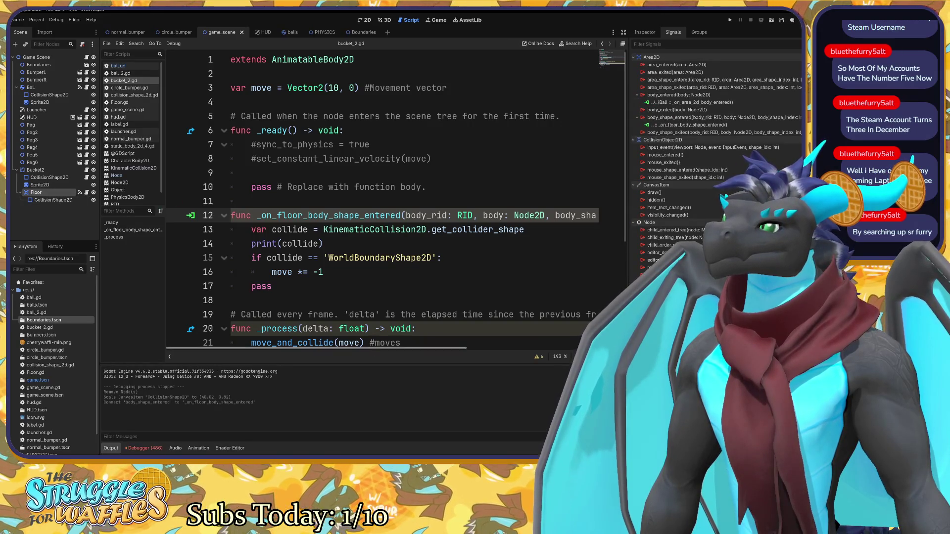
{"action": "left_click", "coordinate": [323, 244]}
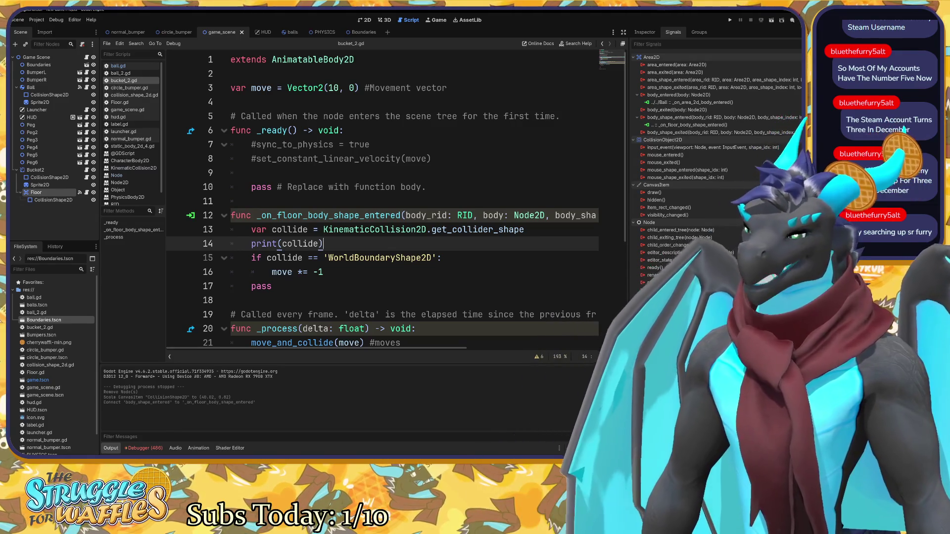
{"action": "key", "text": "F5"}
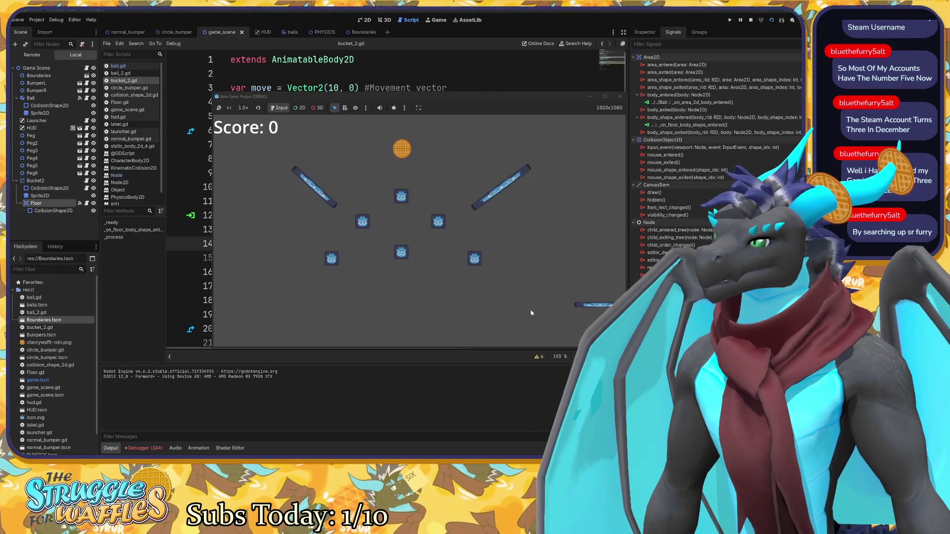
{"action": "left_click", "coordinate": [620, 96]}
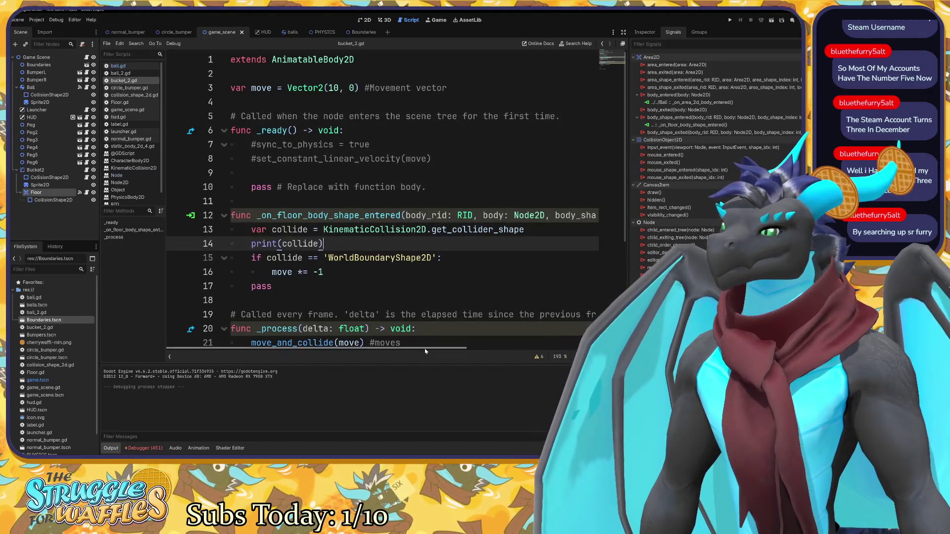
{"action": "mouse_move", "coordinate": [400, 354]}
{"action": "left_mouse_down"}
{"action": "mouse_move", "coordinate": [498, 354]}
{"action": "mouse_move", "coordinate": [399, 354]}
{"action": "left_mouse_up"}
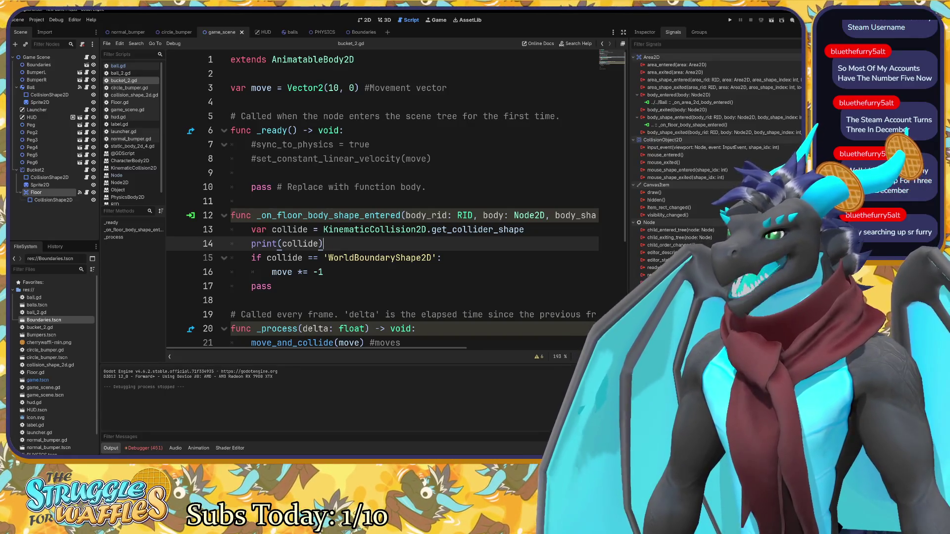
{"action": "left_click_drag", "start_coordinate": [391, 348], "coordinate": [572, 342]}
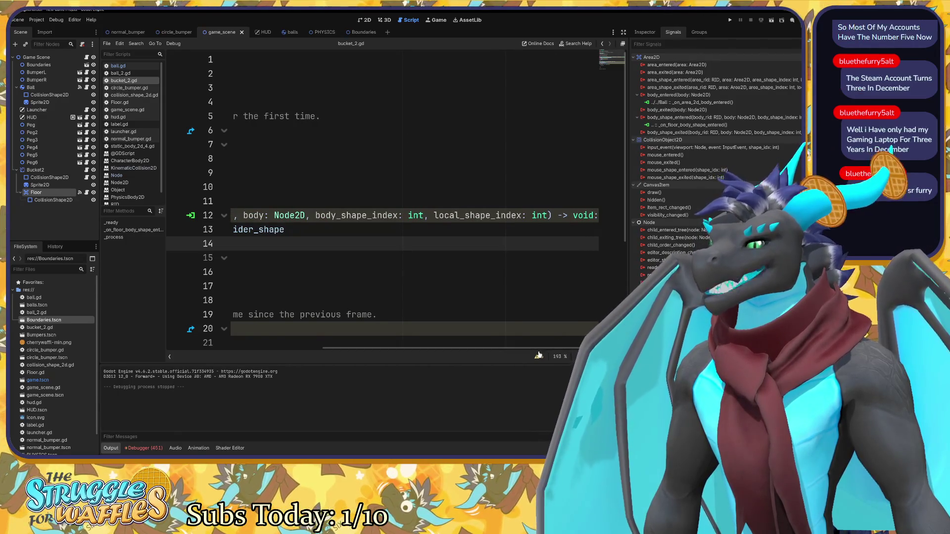
{"action": "left_click_drag", "start_coordinate": [538, 354], "coordinate": [376, 345]}
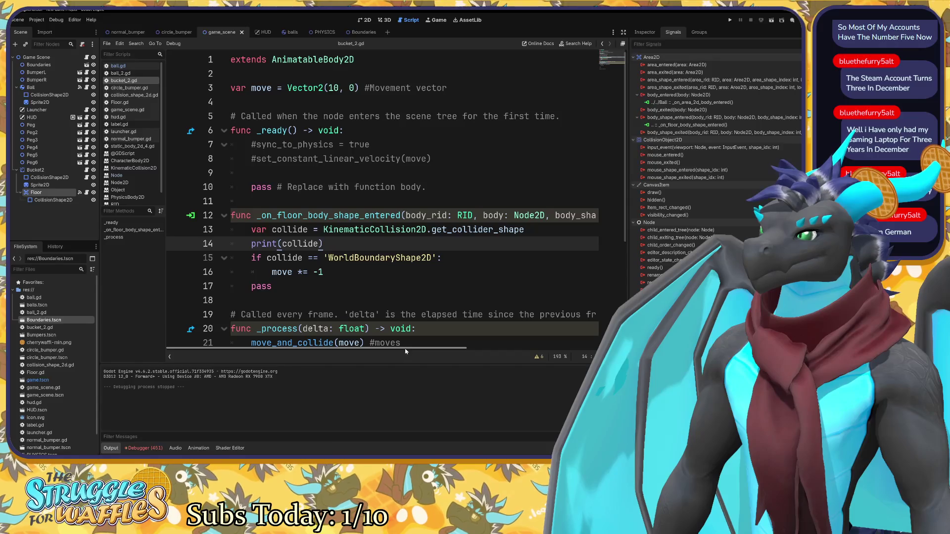
{"action": "mouse_move", "coordinate": [406, 348]}
{"action": "left_mouse_down"}
{"action": "mouse_move", "coordinate": [554, 349]}
{"action": "mouse_move", "coordinate": [371, 331]}
{"action": "left_mouse_up"}
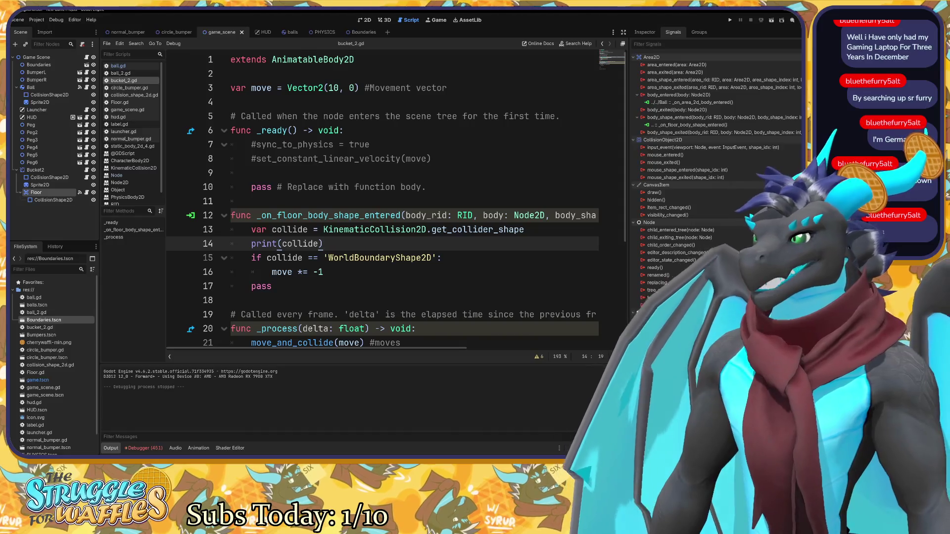
{"action": "mouse_move", "coordinate": [407, 348]}
{"action": "left_mouse_down"}
{"action": "mouse_move", "coordinate": [563, 357]}
{"action": "mouse_move", "coordinate": [347, 338]}
{"action": "left_mouse_up"}
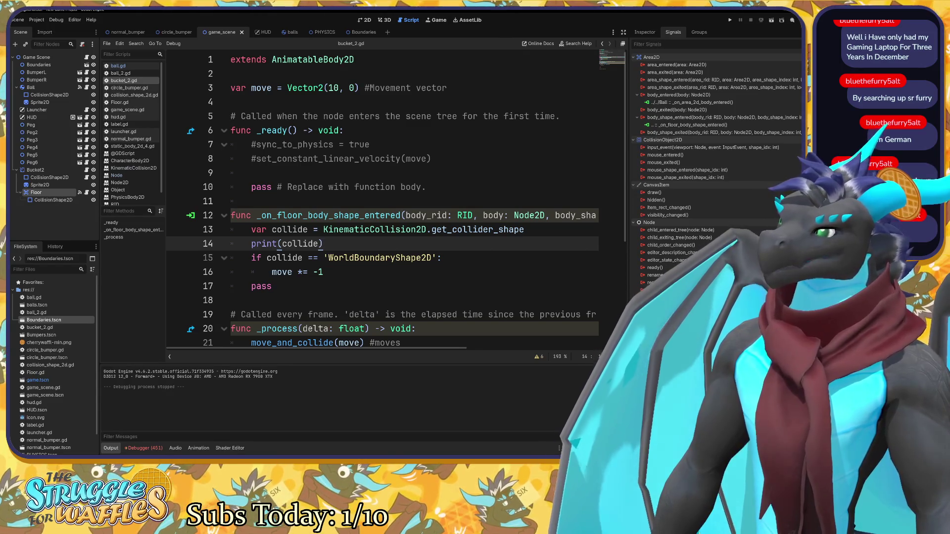
{"action": "left_click", "coordinate": [252, 230]}
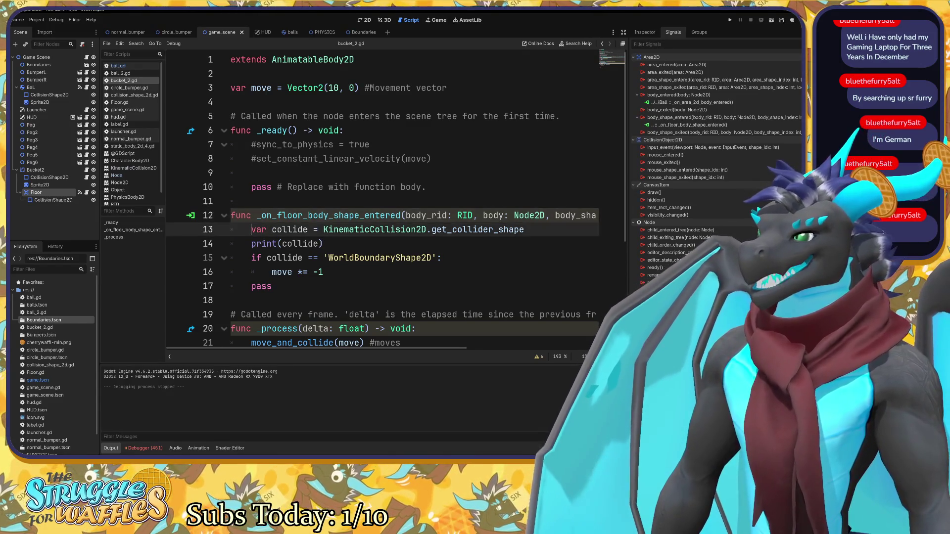
{"action": "key", "text": "Return"}
{"action": "key", "text": "Up"}
{"action": "type", "text": "it"}
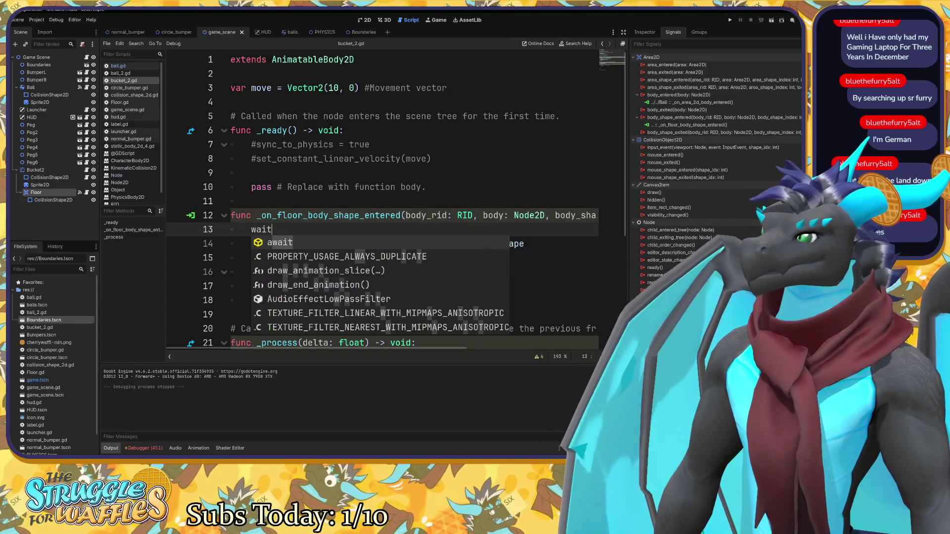
{"action": "key", "text": "Return"}
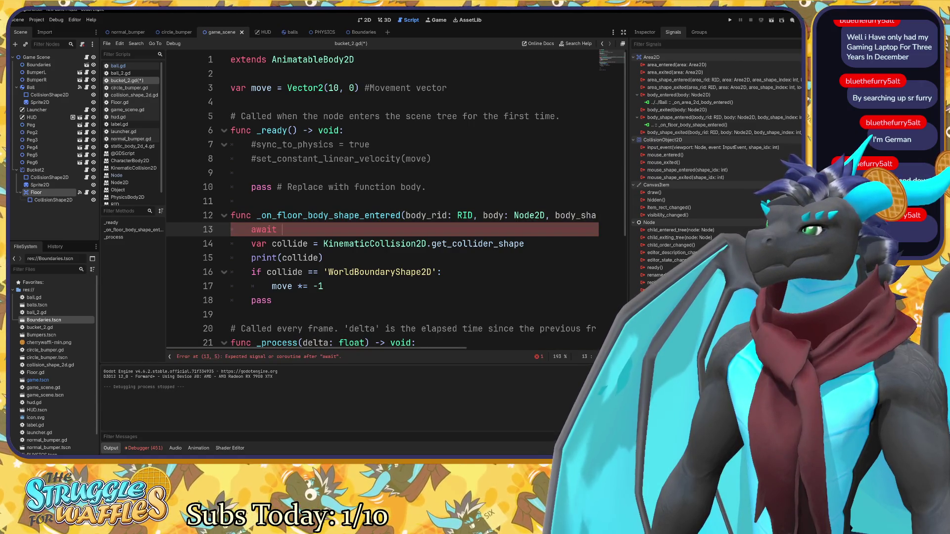
{"action": "key", "text": "ctrl+shift+Left"}
{"action": "key", "text": "BackSpace"}
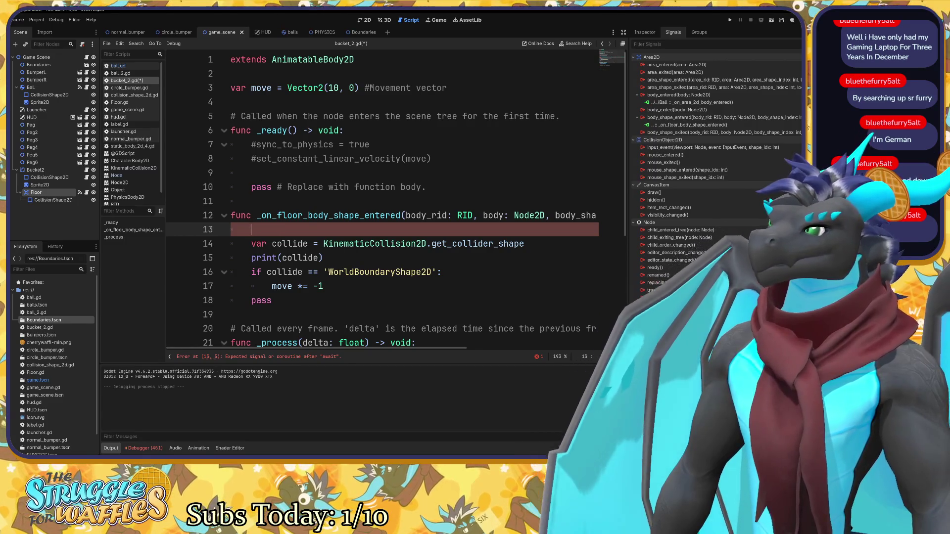
{"action": "key", "text": "ctrl+shift+k"}
{"action": "key", "text": "Return"}
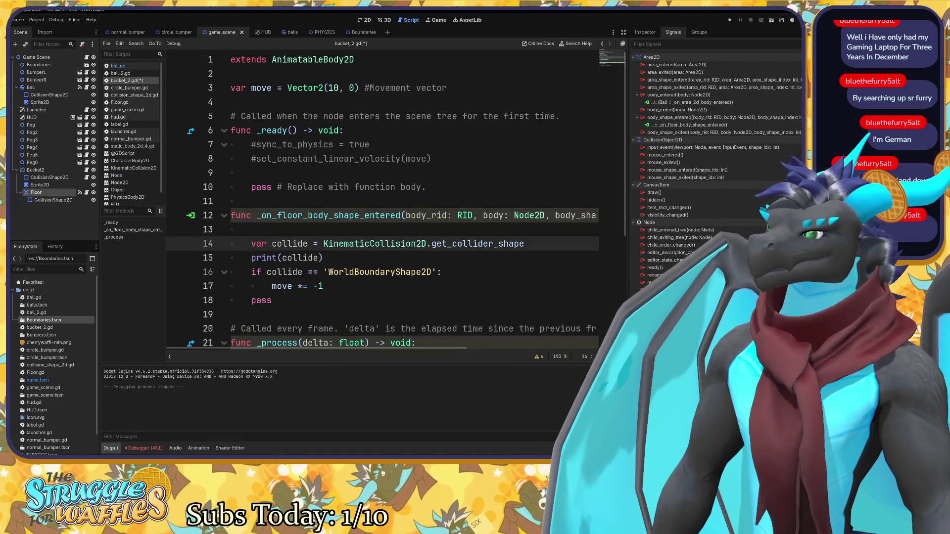
{"action": "left_click", "coordinate": [251, 229]}
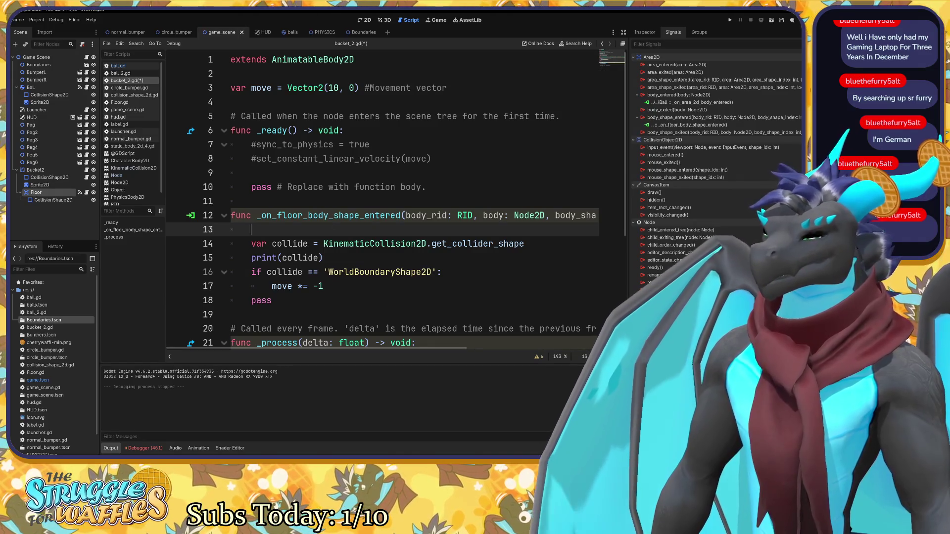
{"action": "type", "text": "delay"}
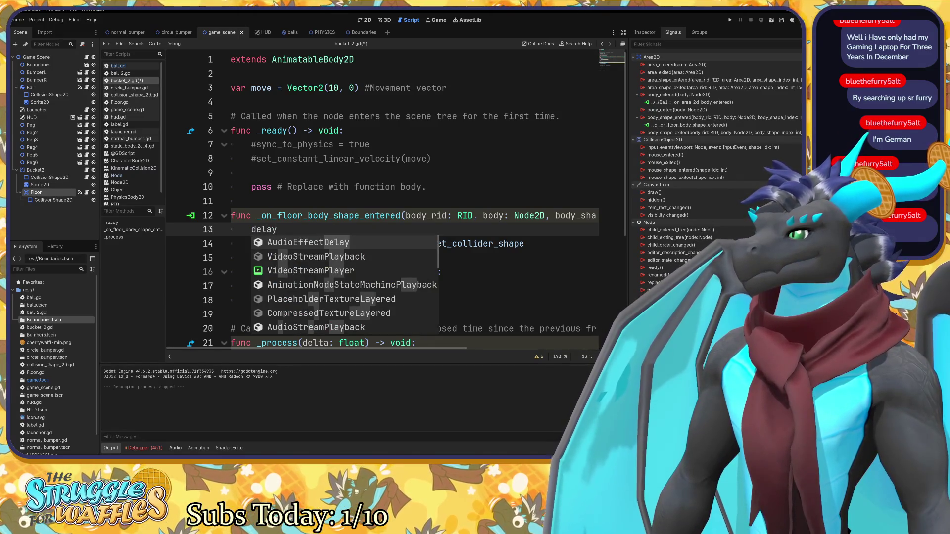
{"action": "key", "text": "BackSpace"}
{"action": "key", "text": "BackSpace"}
{"action": "key", "text": "BackSpace"}
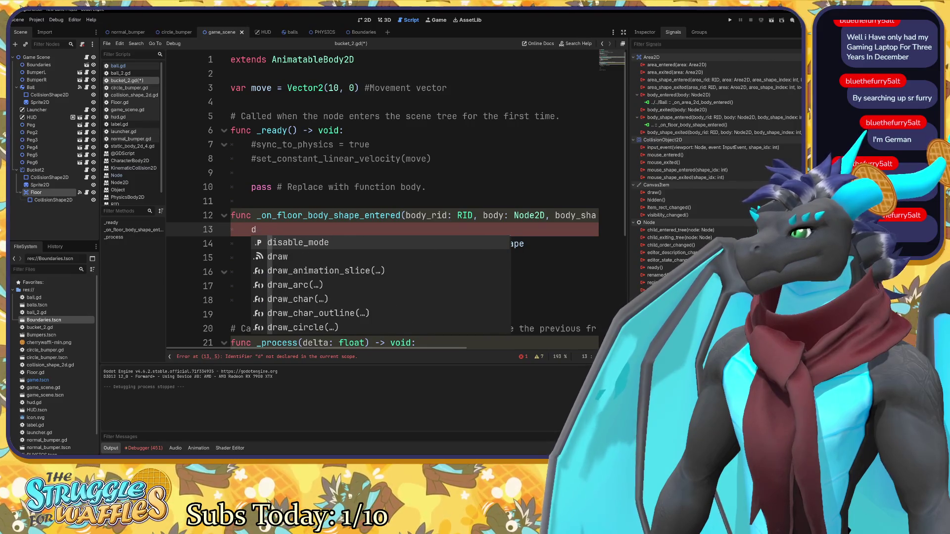
{"action": "key", "text": "BackSpace"}
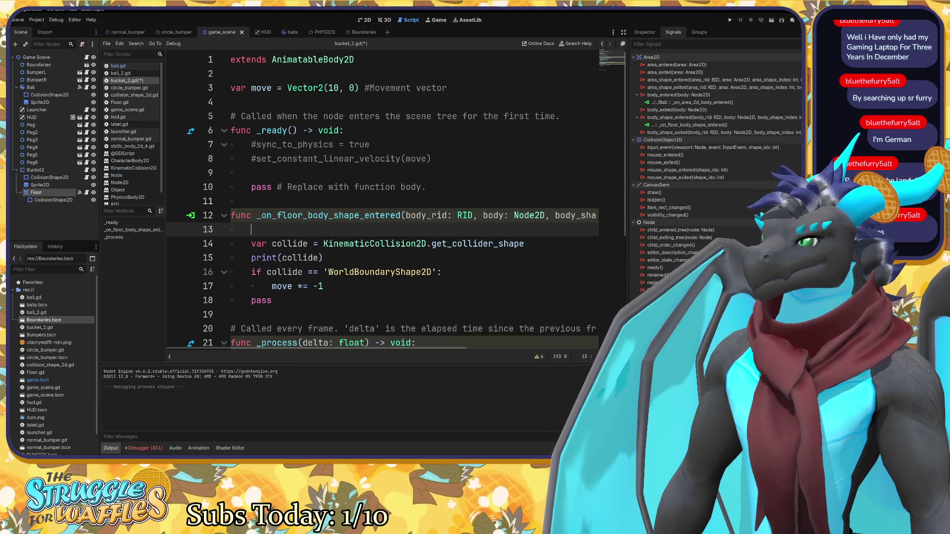
{"action": "key", "text": "Up"}
{"action": "key", "text": "End"}
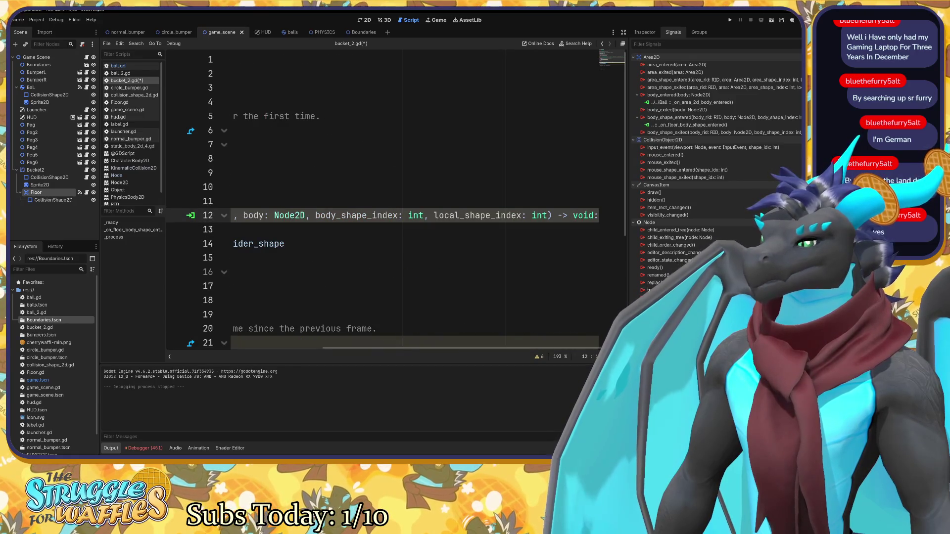
{"action": "key", "text": "Down"}
{"action": "key", "text": "Down"}
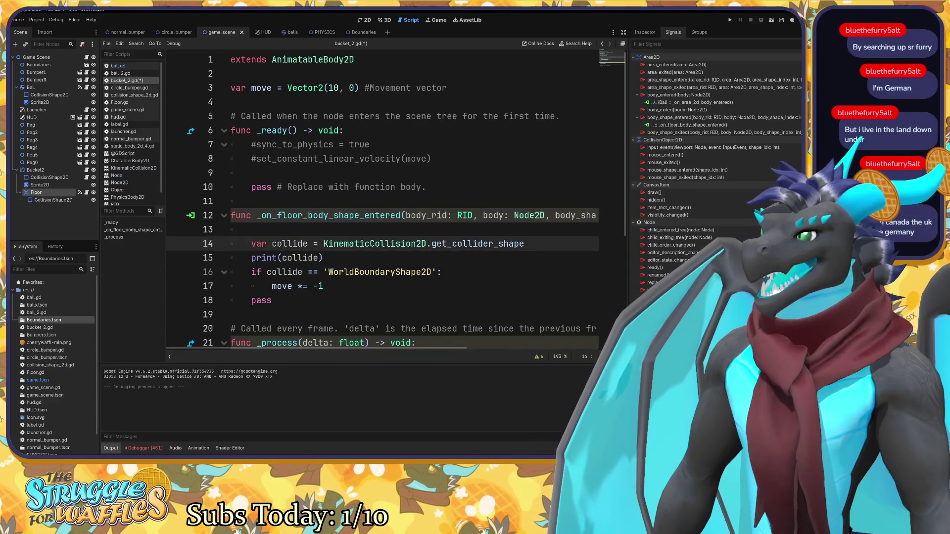
{"action": "type", "text": "await"}
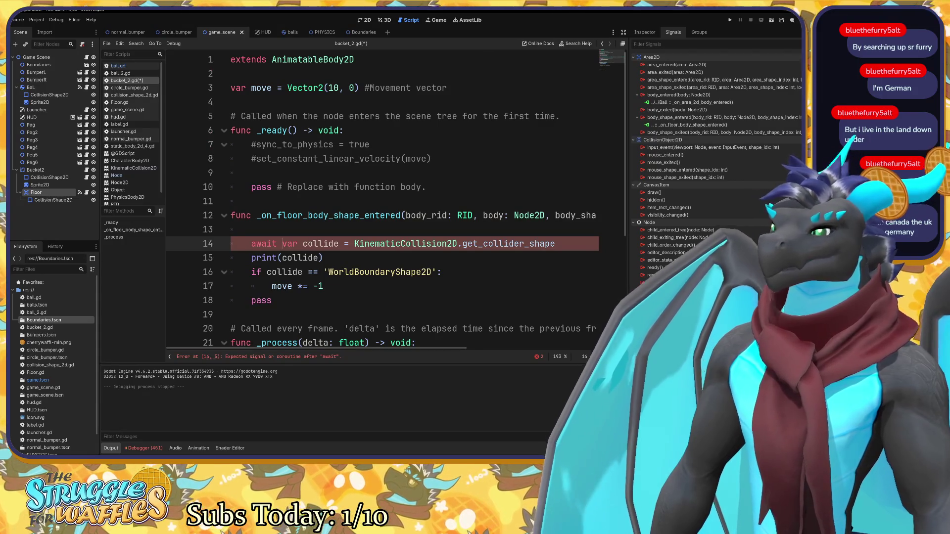
{"action": "key", "text": "ctrl+z"}
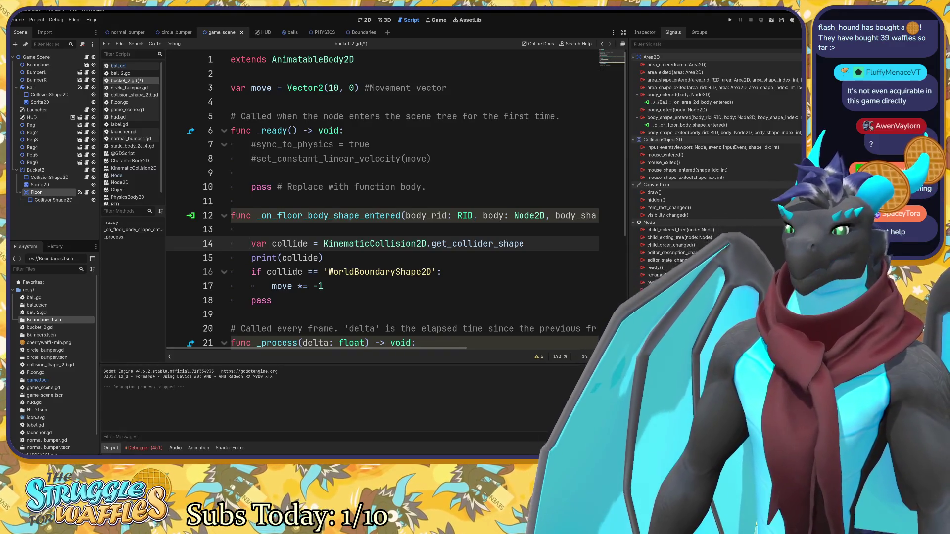
Skim bucket_2.gd, then save and run the game showing Score: 0.
{"action": "scroll", "coordinate": [383, 198], "scroll_direction": "down", "scroll_amount": 3}
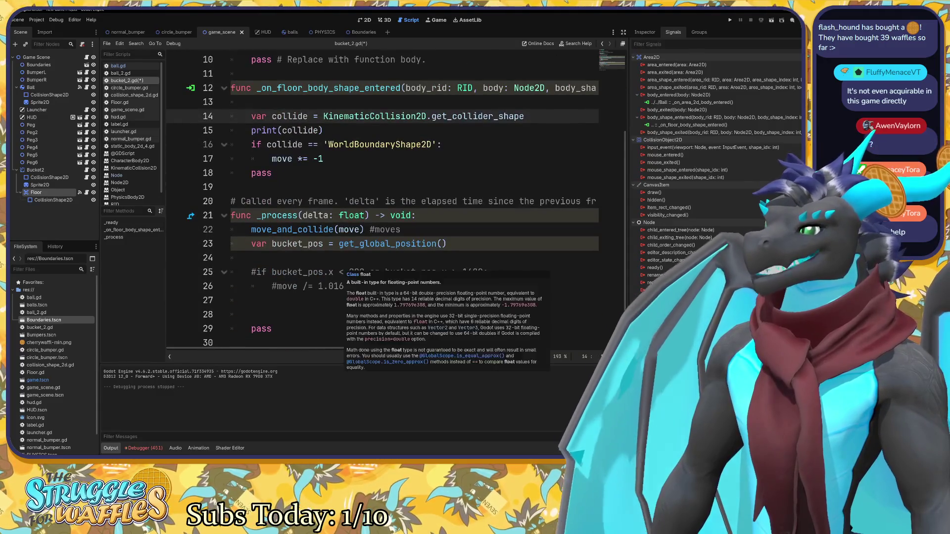
{"action": "scroll", "coordinate": [383, 198], "scroll_direction": "up", "scroll_amount": 1}
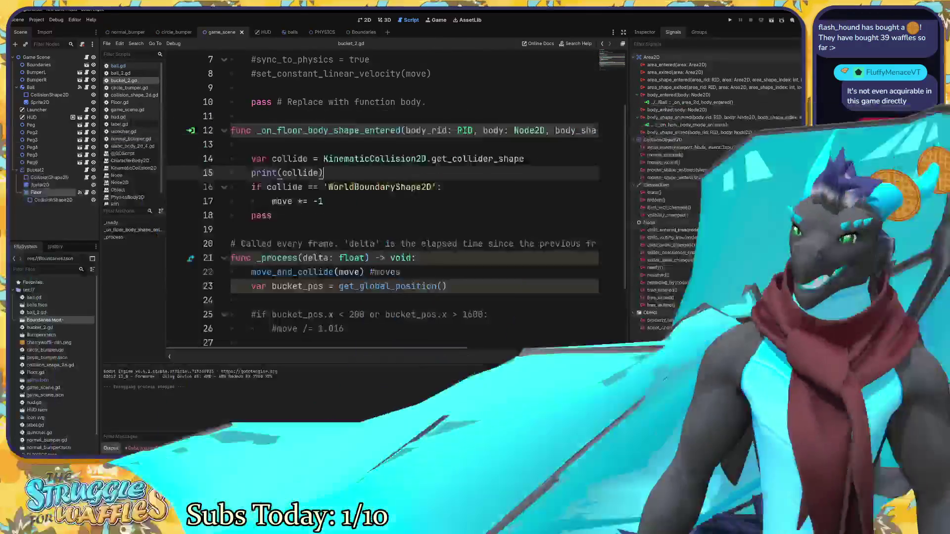
{"action": "key", "text": "F5"}
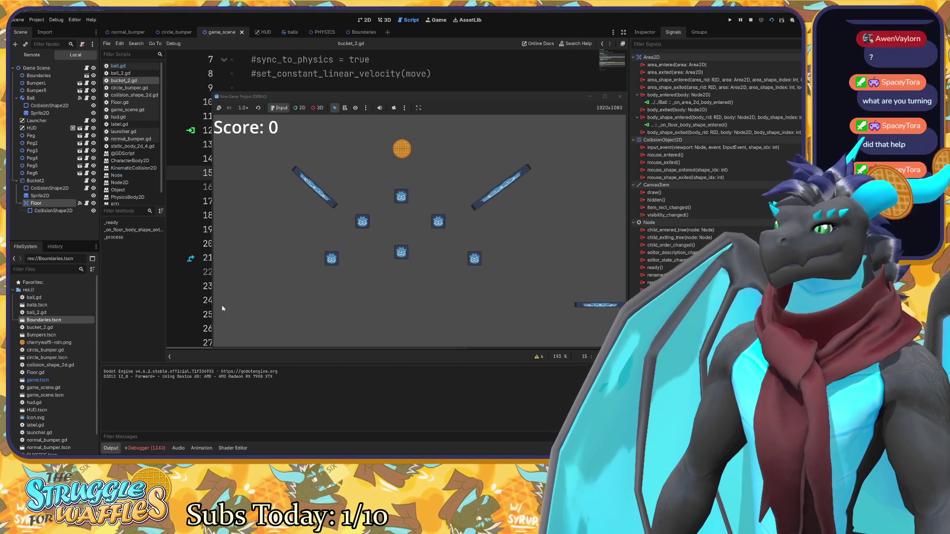
Stop the game and place the cursor on the commented boundary check in _process.
{"action": "left_click", "coordinate": [620, 96]}
{"action": "scroll", "coordinate": [396, 198], "scroll_direction": "down", "scroll_amount": 2}
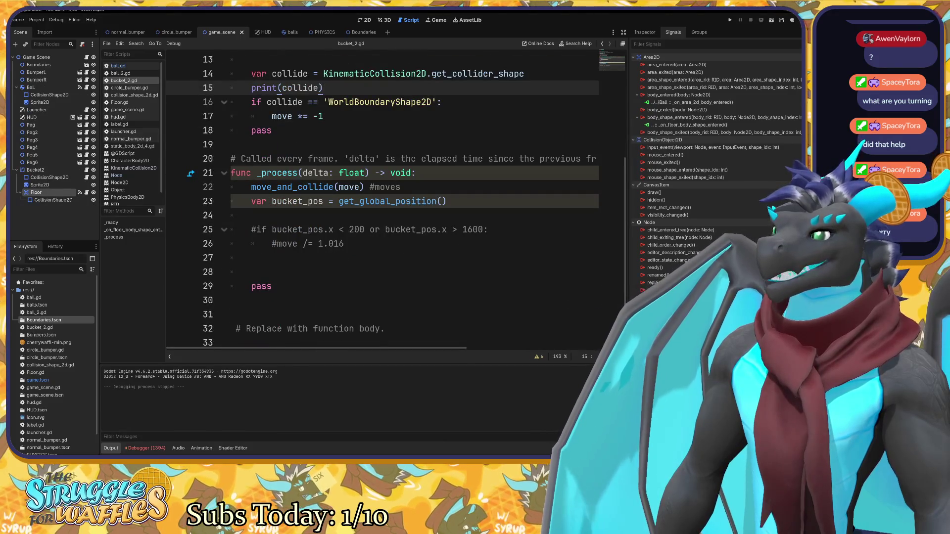
{"action": "left_click", "coordinate": [251, 215]}
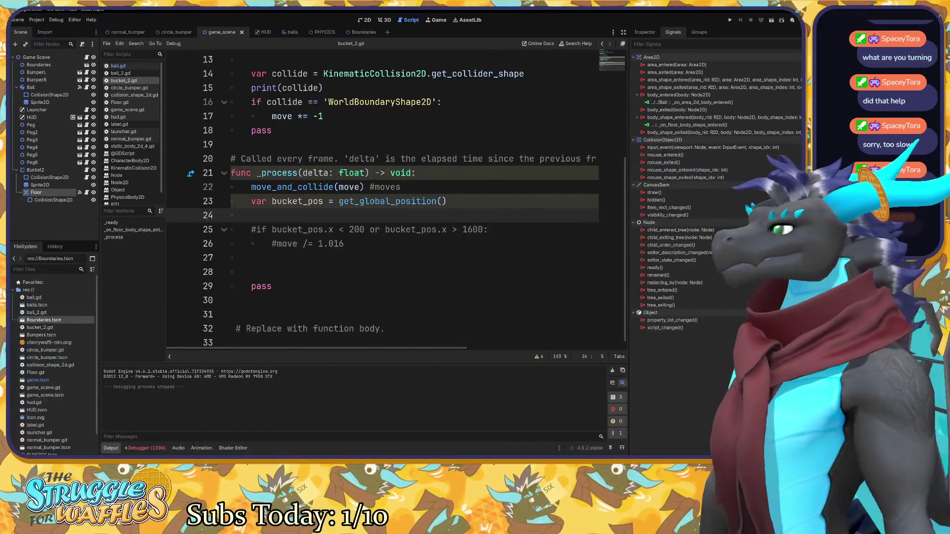
{"action": "left_click", "coordinate": [252, 230]}
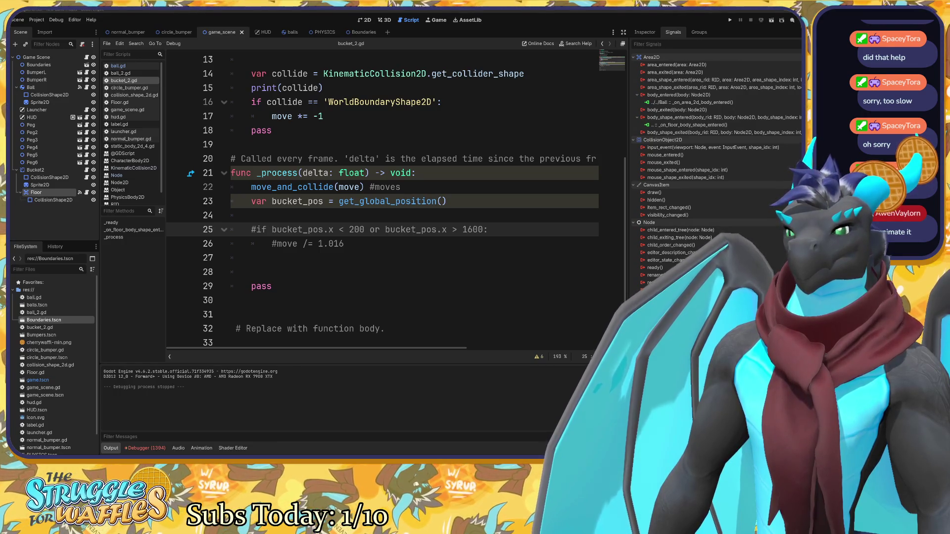
Uncomment the bucket_pos.x below 200 or above 1600 check and its move /= 1.016 line, then run the game.
{"action": "left_click", "coordinate": [502, 285]}
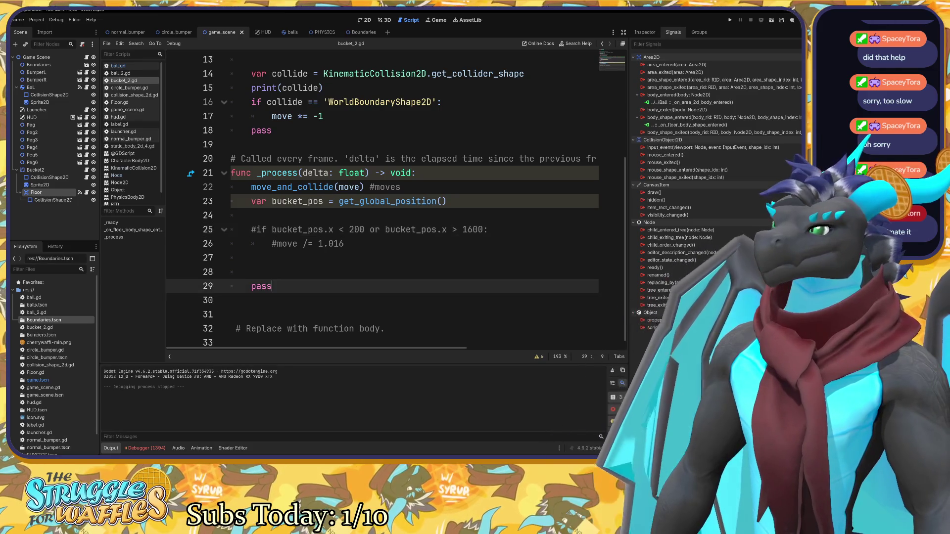
{"action": "left_click", "coordinate": [251, 229]}
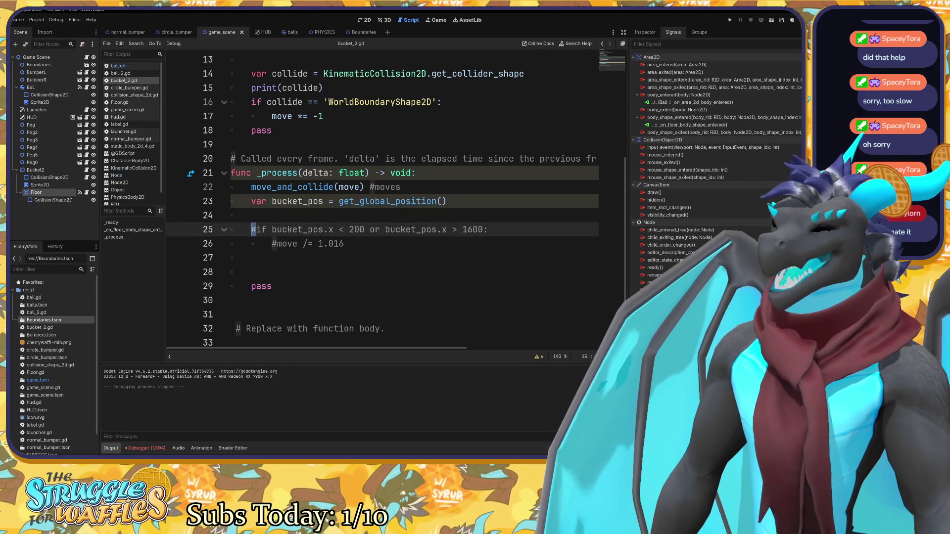
{"action": "key", "text": "Delete"}
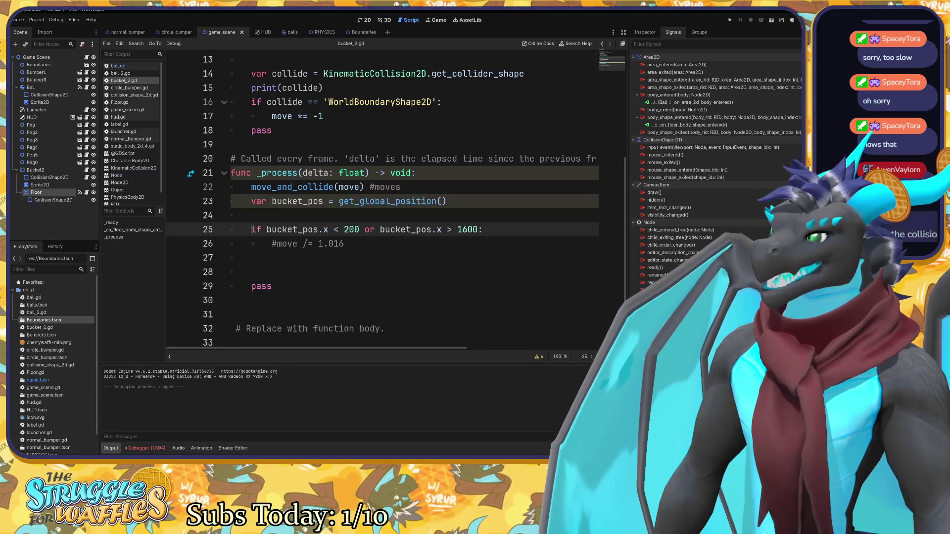
{"action": "left_click", "coordinate": [272, 243]}
{"action": "key", "text": "Delete"}
{"action": "left_click", "coordinate": [364, 229]}
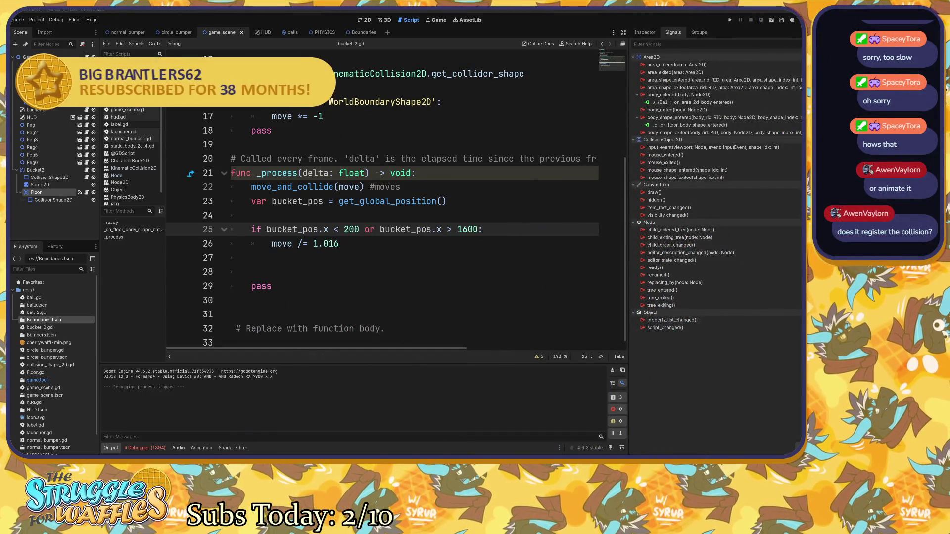
{"action": "left_click", "coordinate": [412, 229]}
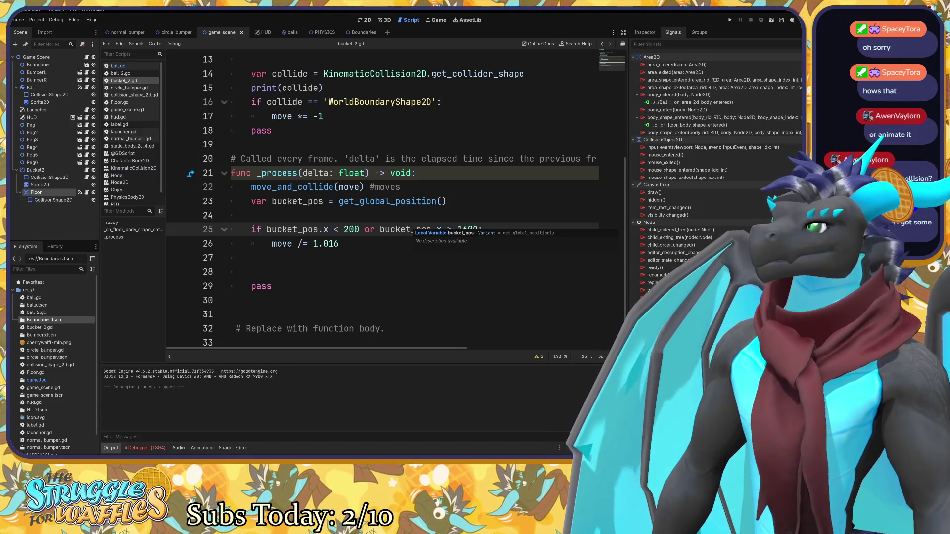
{"action": "key", "text": "F5"}
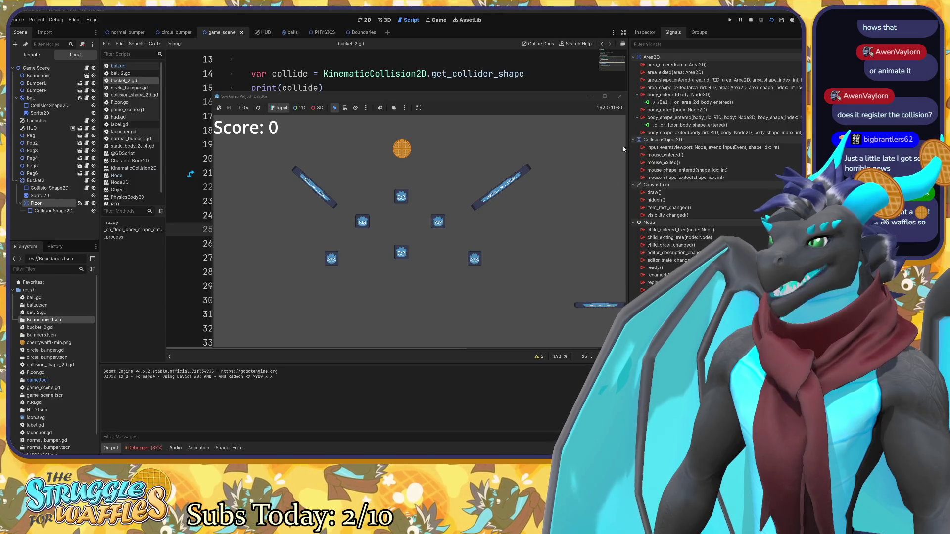
Stop the running game and select the boundary check lines 25–26 in bucket_2.gd.
{"action": "left_click", "coordinate": [620, 97]}
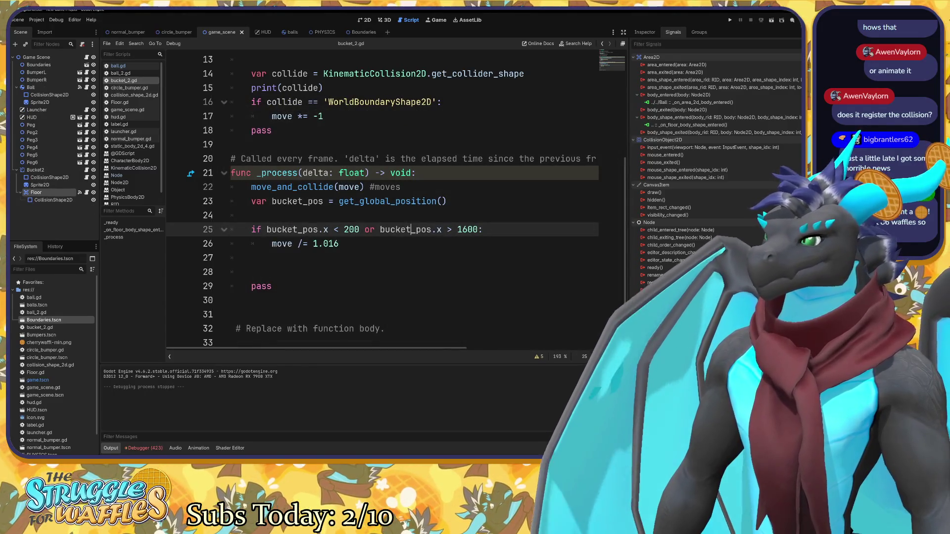
{"action": "left_click_drag", "start_coordinate": [250, 229], "coordinate": [339, 243]}
{"action": "scroll", "coordinate": [382, 198], "scroll_direction": "down", "scroll_amount": 1}
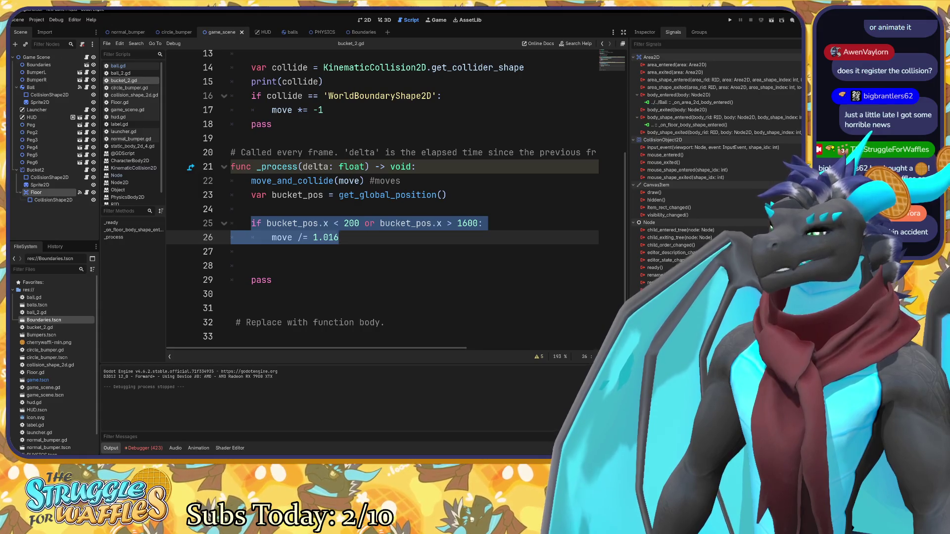
Comment out lines 25–26 with Ctrl+K, then return to the KinematicCollision2D code on line 14.
{"action": "key", "text": "ctrl+k"}
{"action": "left_click", "coordinate": [247, 251]}
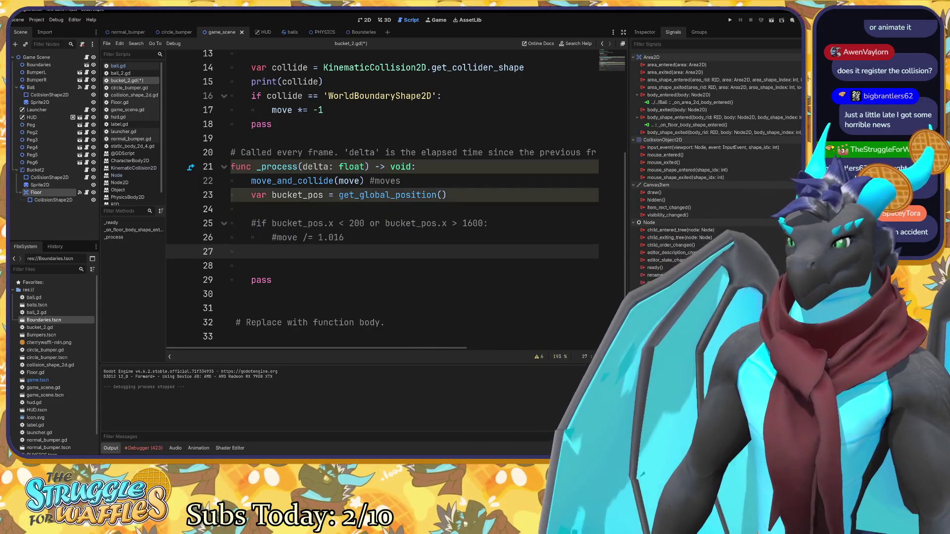
{"action": "scroll", "coordinate": [382, 198], "scroll_direction": "up", "scroll_amount": 3}
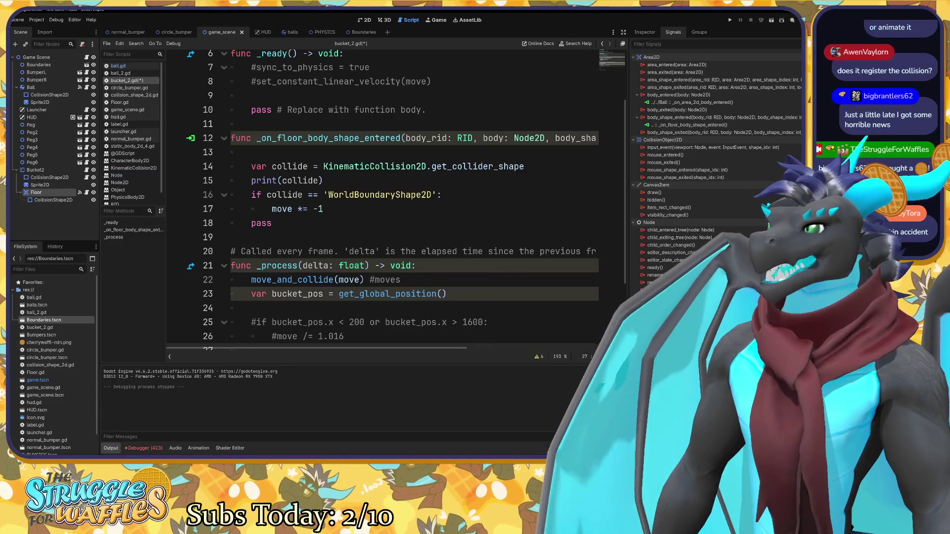
{"action": "scroll", "coordinate": [382, 198], "scroll_direction": "up", "scroll_amount": 1}
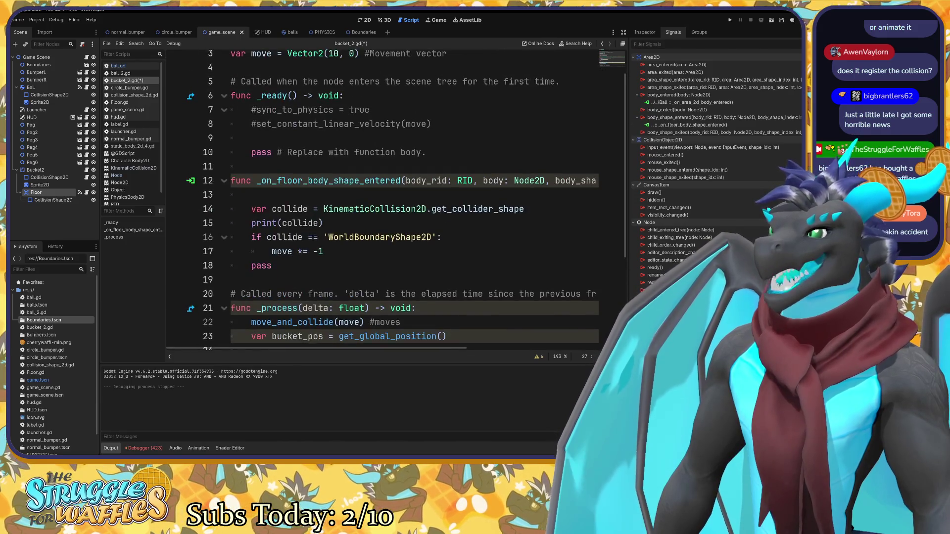
{"action": "left_click", "coordinate": [324, 223]}
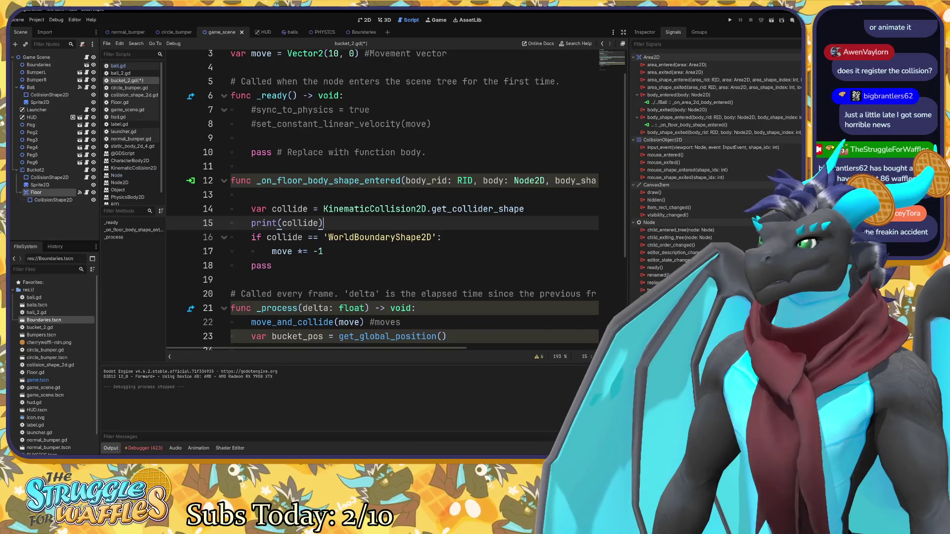
{"action": "left_click", "coordinate": [335, 209]}
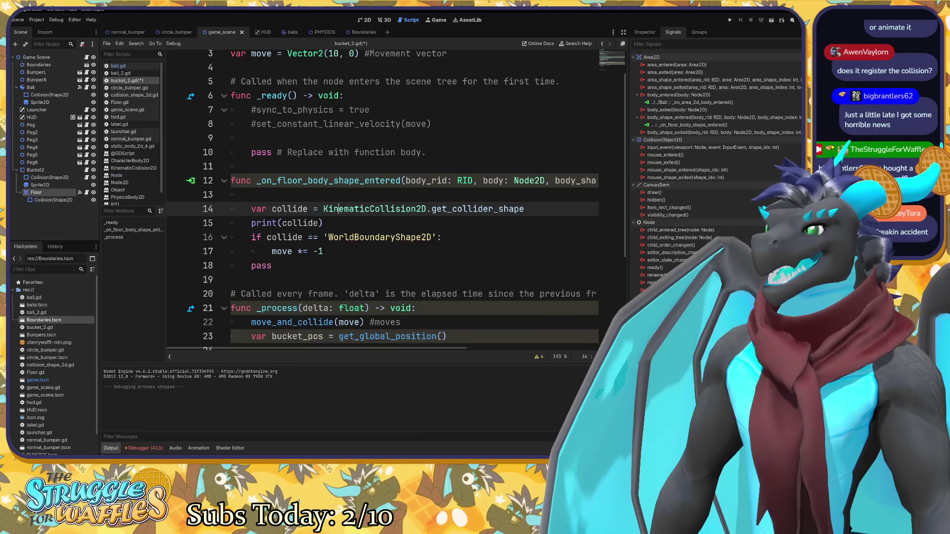
{"action": "left_click_drag", "start_coordinate": [323, 209], "coordinate": [505, 209]}
{"action": "double_click", "coordinate": [477, 209]}
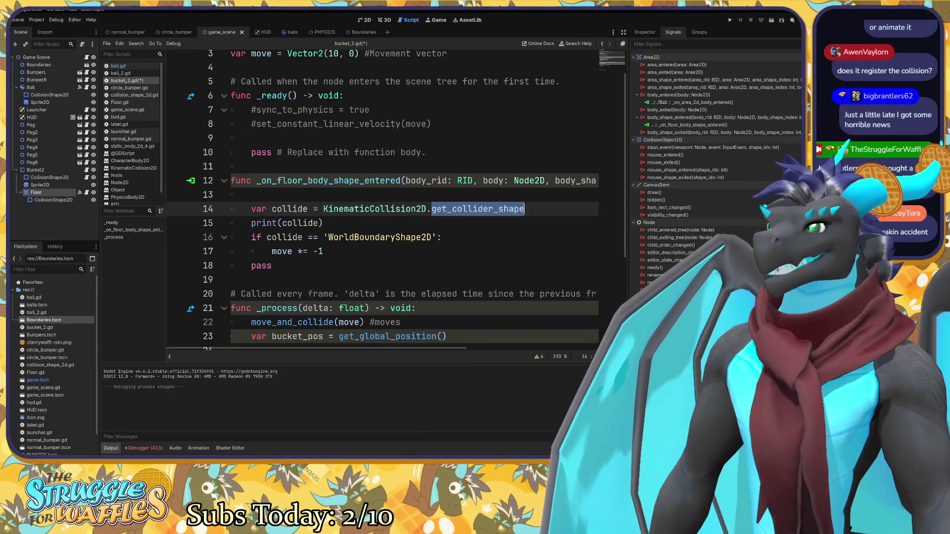
{"action": "scroll", "coordinate": [396, 198], "scroll_direction": "down", "scroll_amount": 2}
{"action": "left_click", "coordinate": [251, 237]}
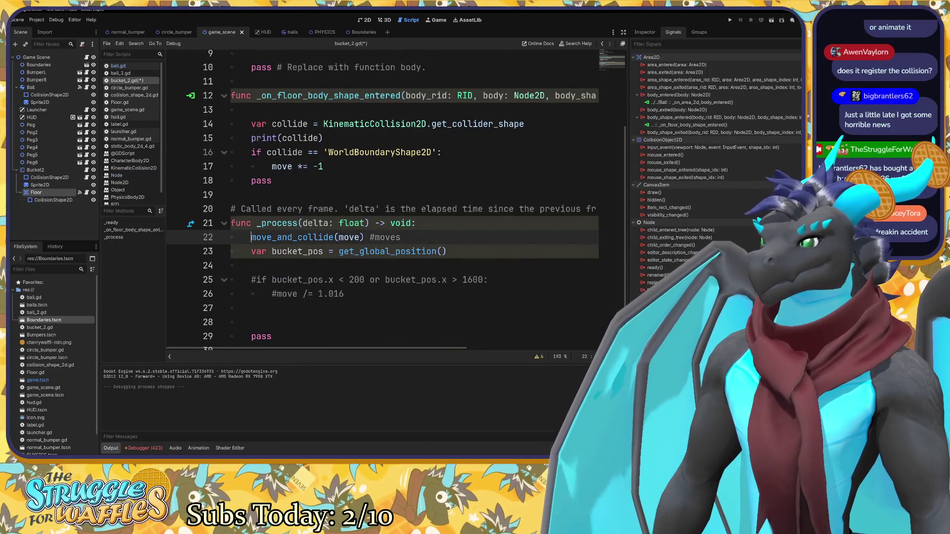
{"action": "mouse_move", "coordinate": [295, 237]}
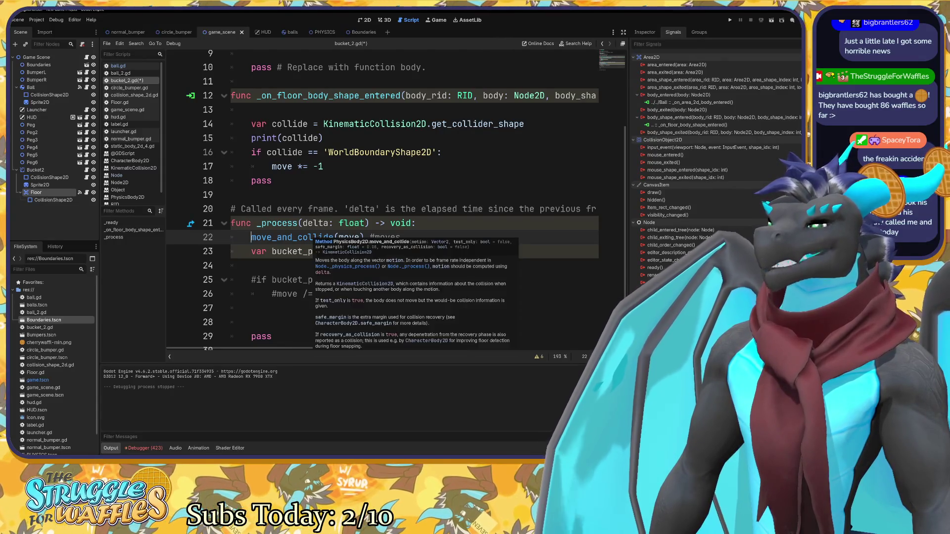
{"action": "mouse_move", "coordinate": [305, 237]}
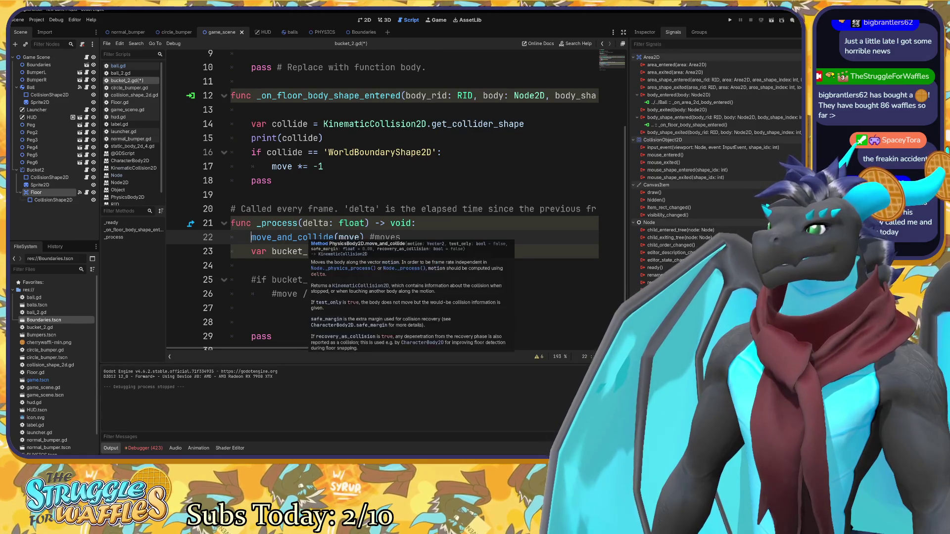
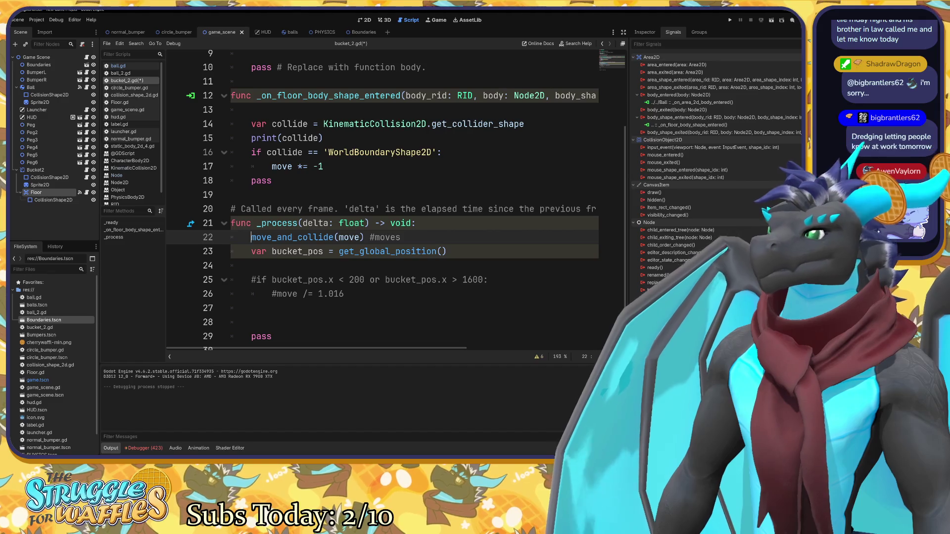
Cut lines 14–17 from the floor handler and paste them on a new line after bucket_pos in _process.
{"action": "left_click_drag", "start_coordinate": [323, 167], "coordinate": [252, 124]}
{"action": "key", "text": "ctrl+c"}
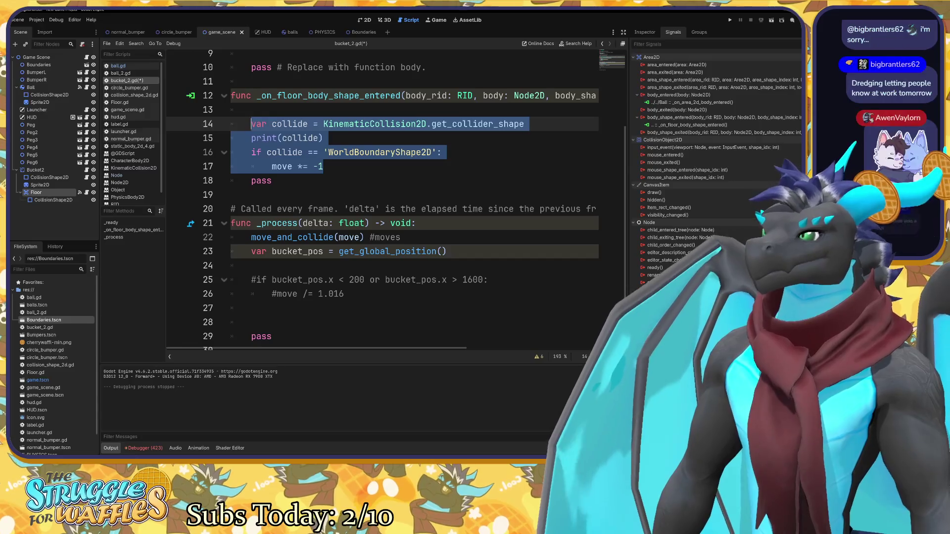
{"action": "key", "text": "BackSpace"}
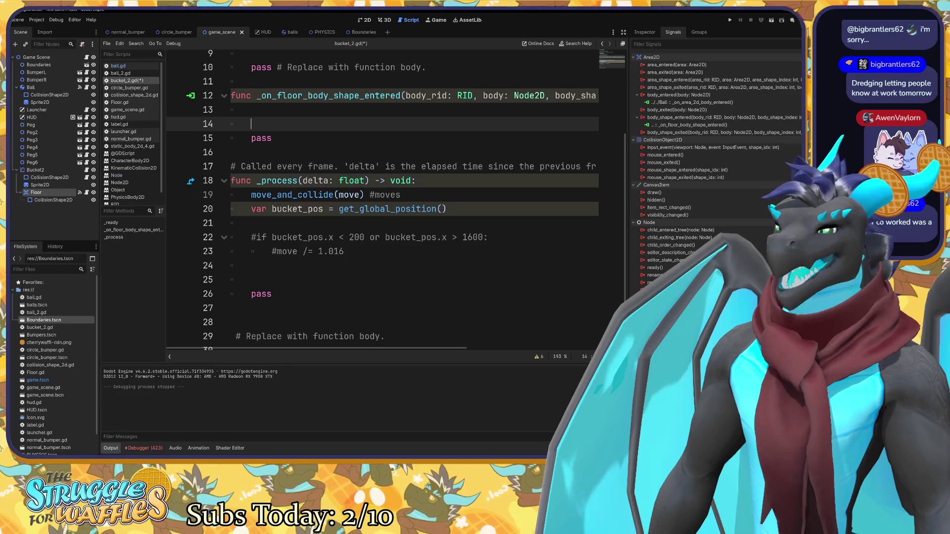
{"action": "left_click", "coordinate": [447, 209]}
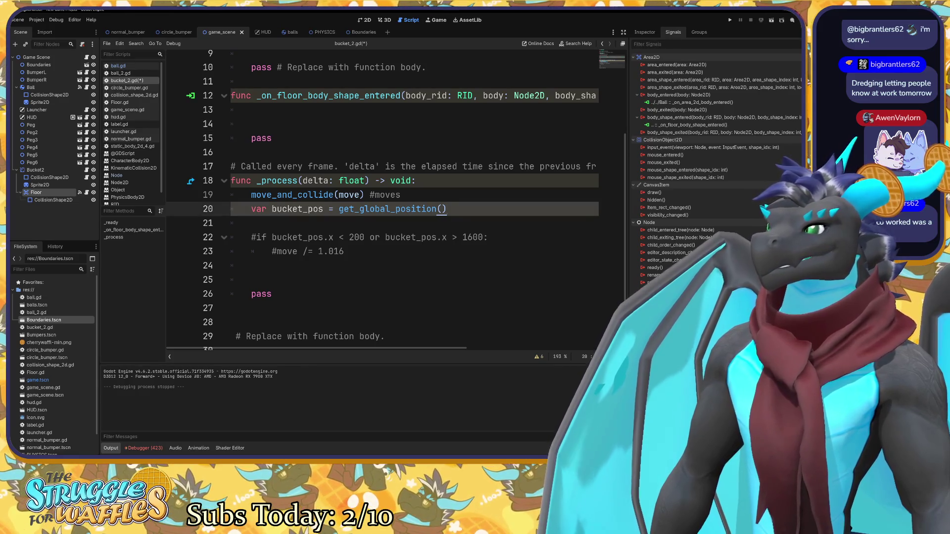
{"action": "key", "text": "Return"}
{"action": "key", "text": "ctrl+v"}
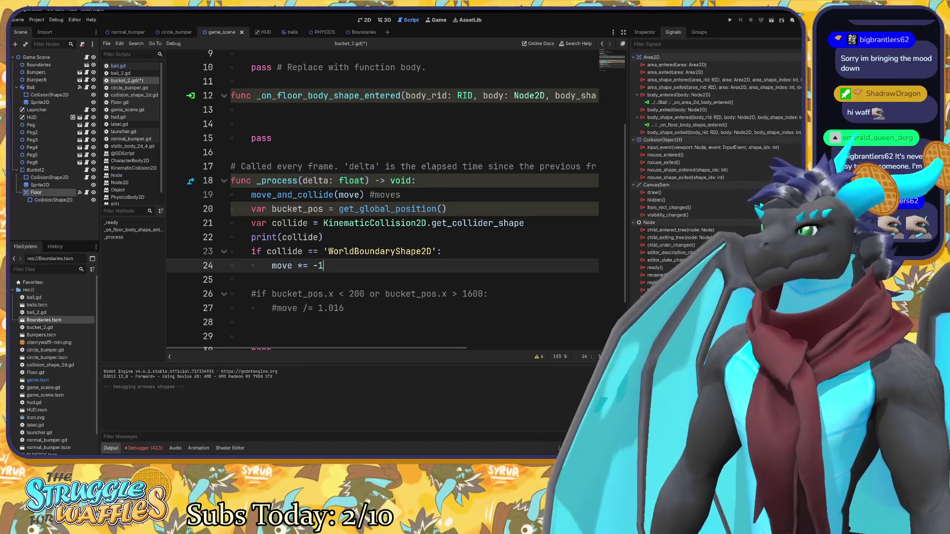
Run the project so the debugger breaks on line 21's get_collider_shape invalid access error.
{"action": "left_click", "coordinate": [429, 223]}
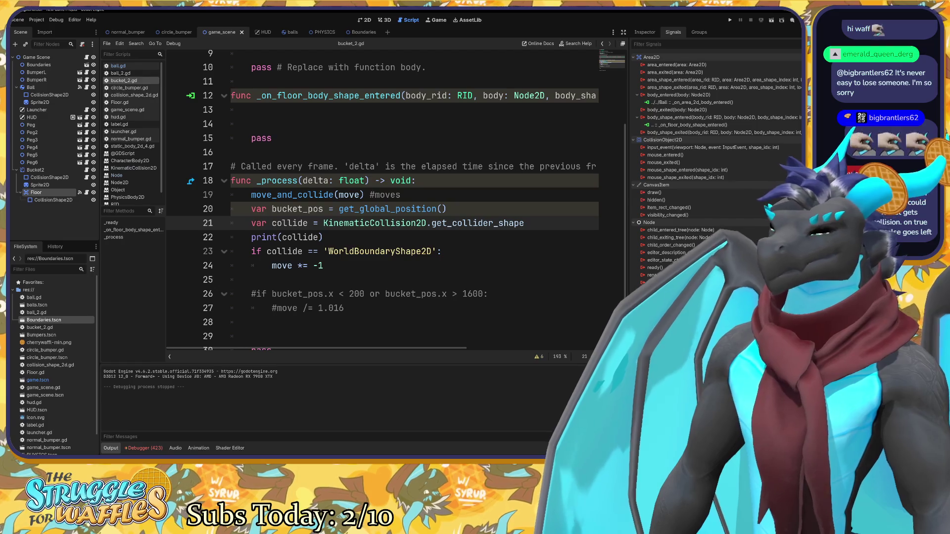
{"action": "key", "text": "F5"}
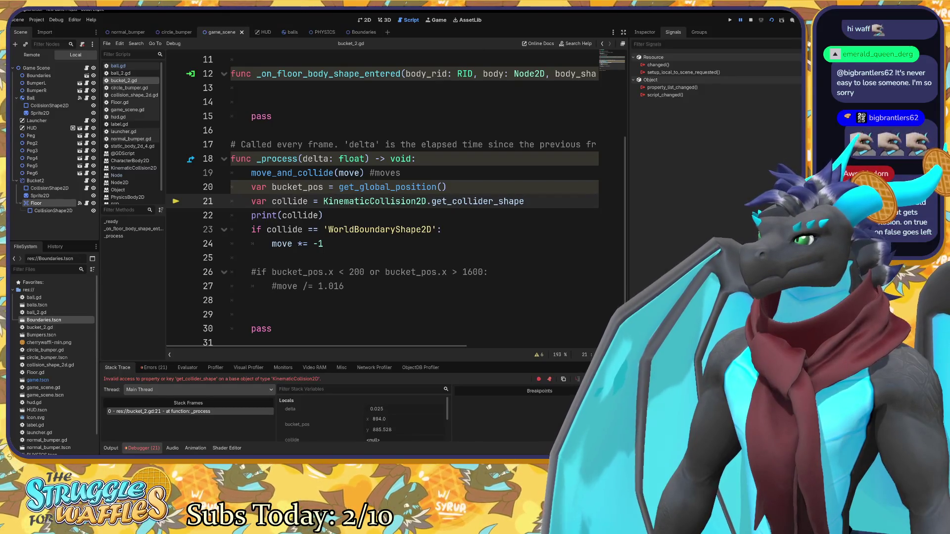
{"action": "scroll", "coordinate": [396, 198], "scroll_direction": "up", "scroll_amount": 2}
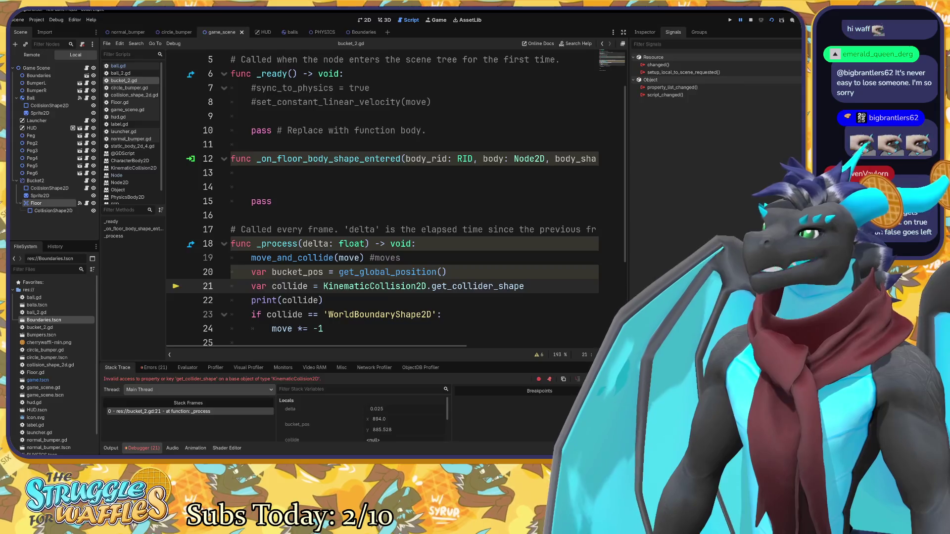
{"action": "left_click", "coordinate": [251, 173]}
{"action": "scroll", "coordinate": [381, 198], "scroll_direction": "down", "scroll_amount": 3}
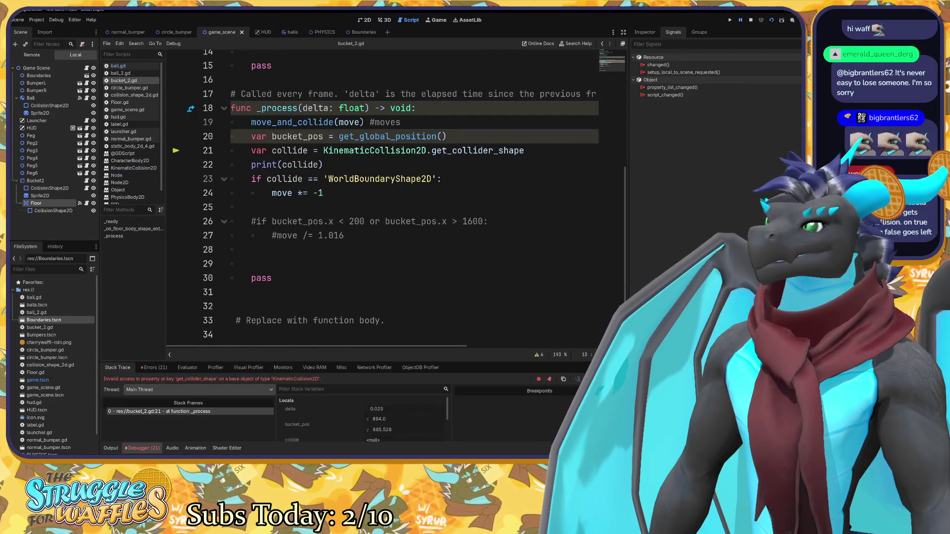
{"action": "mouse_move", "coordinate": [378, 152]}
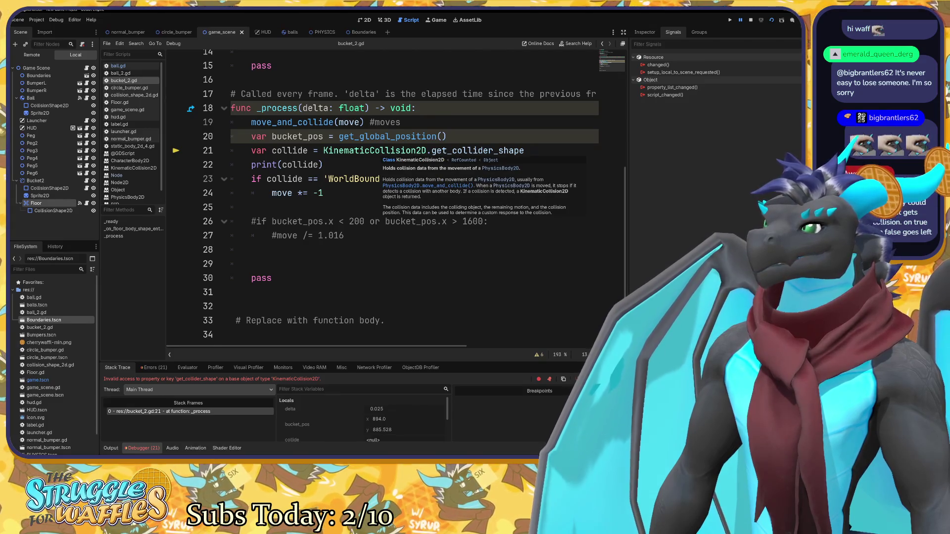
{"action": "scroll", "coordinate": [379, 153], "scroll_direction": "up", "scroll_amount": 1}
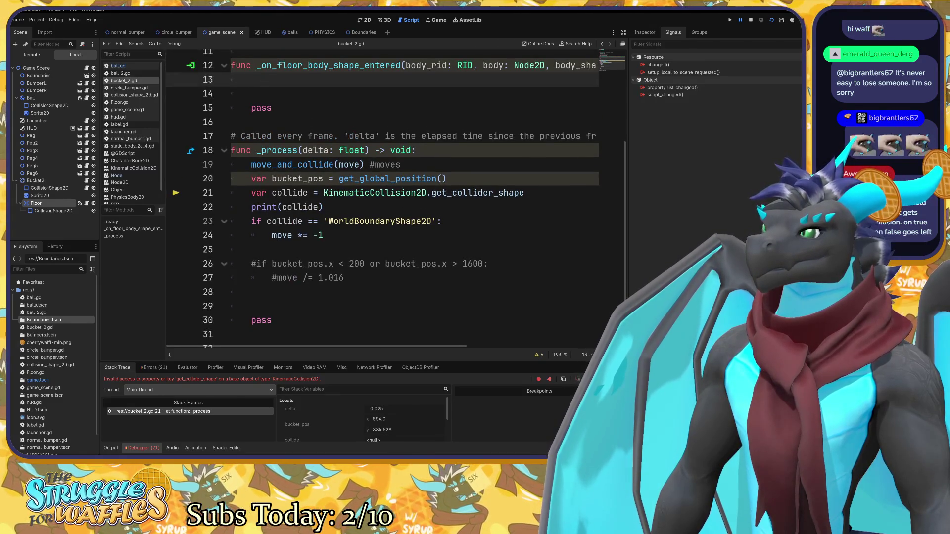
{"action": "mouse_move", "coordinate": [403, 193]}
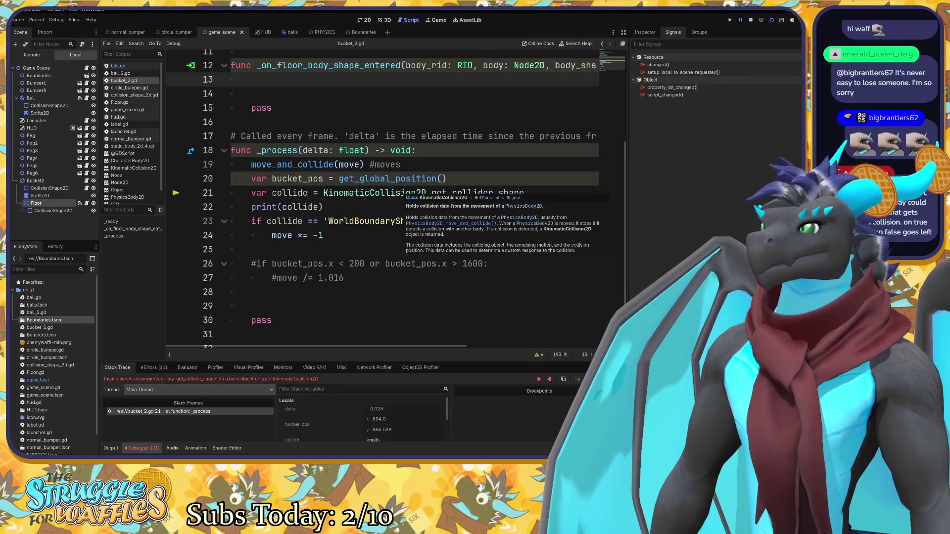
{"action": "left_click", "coordinate": [297, 164]}
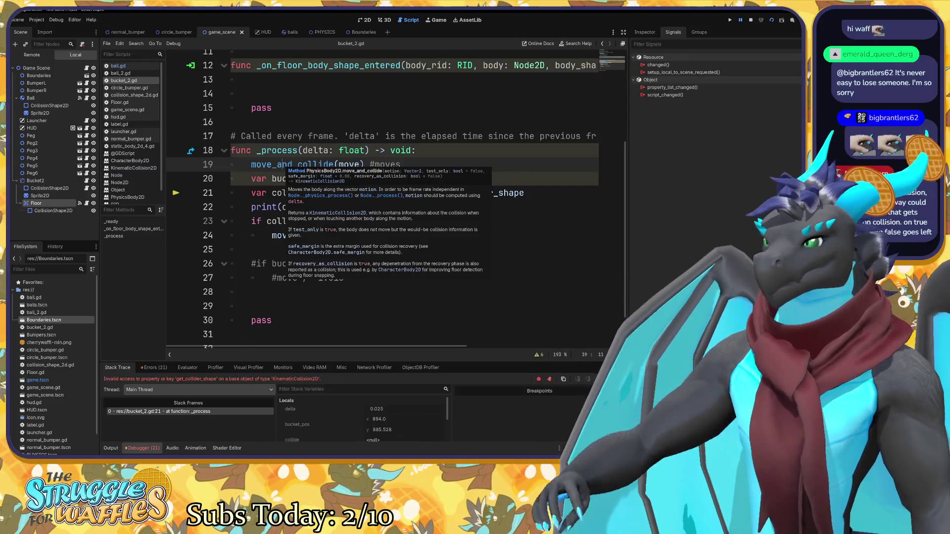
{"action": "left_click", "coordinate": [441, 221]}
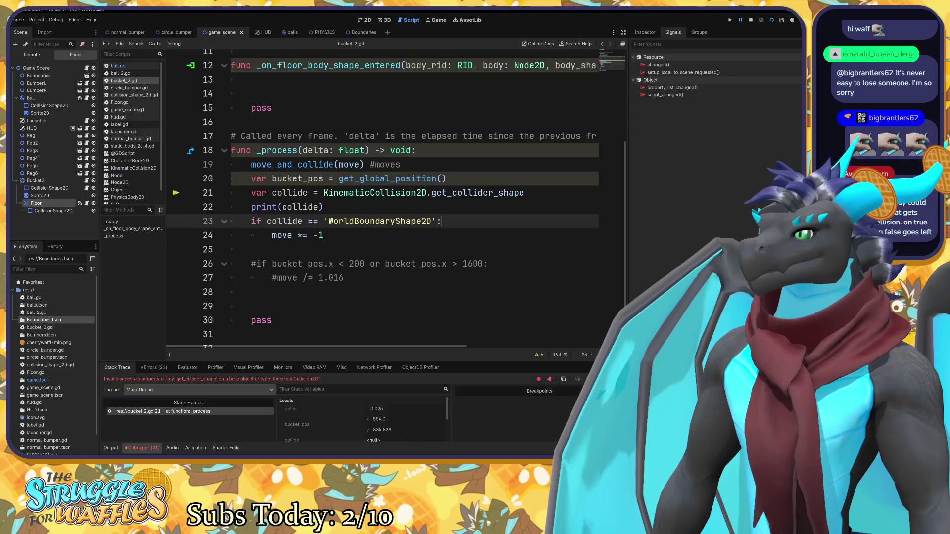
{"action": "left_click_drag", "start_coordinate": [231, 192], "coordinate": [323, 236]}
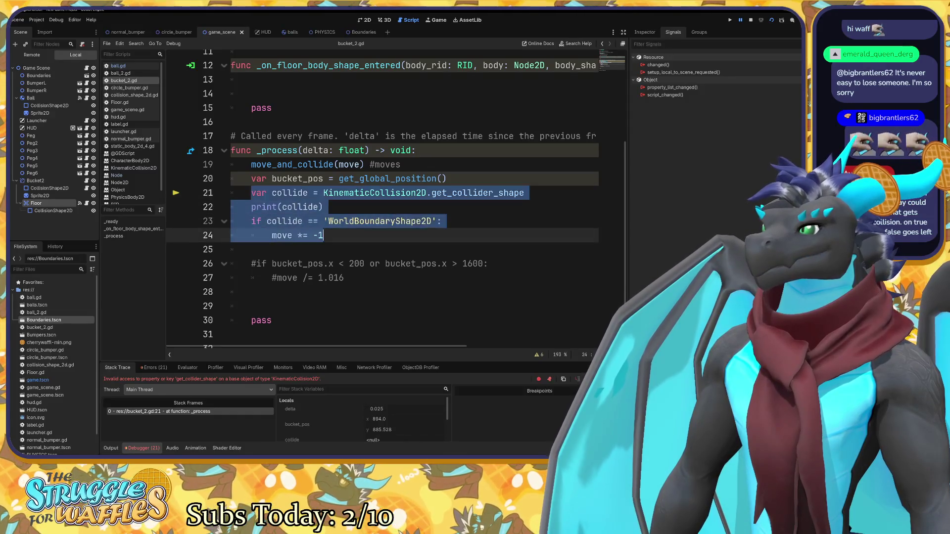
{"action": "left_click", "coordinate": [323, 206]}
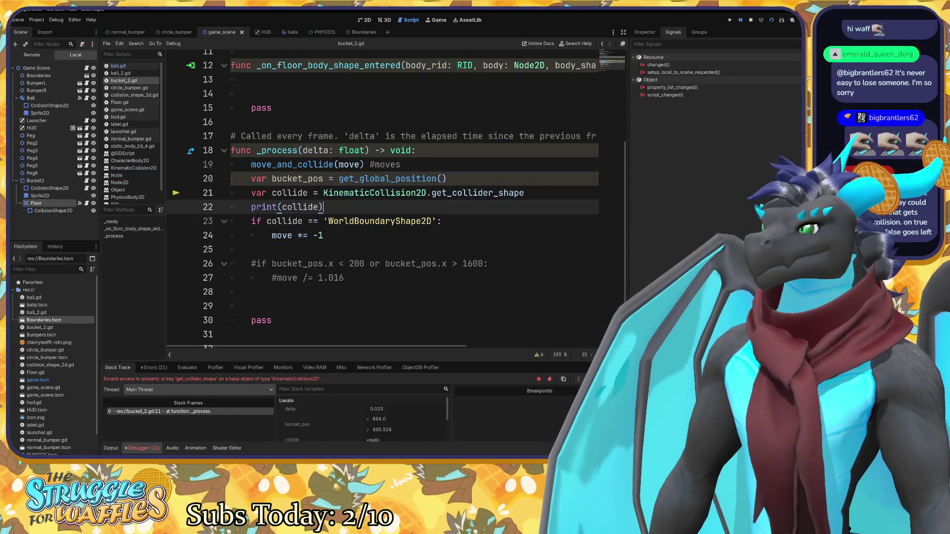
{"action": "mouse_move", "coordinate": [307, 207]}
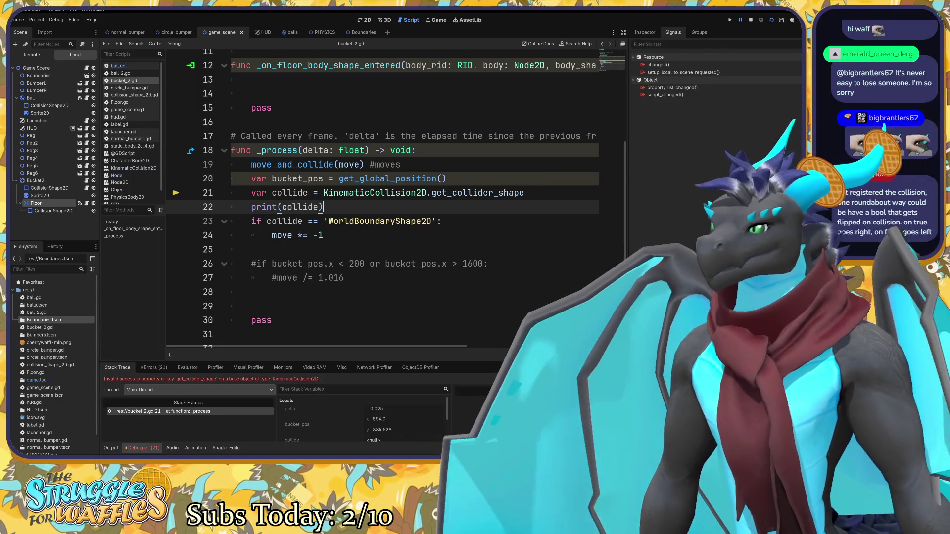
Replace 'var collide =' on line 21 with 'if'.
{"action": "left_click", "coordinate": [293, 192], "text": "shift"}
{"action": "left_click", "coordinate": [266, 193]}
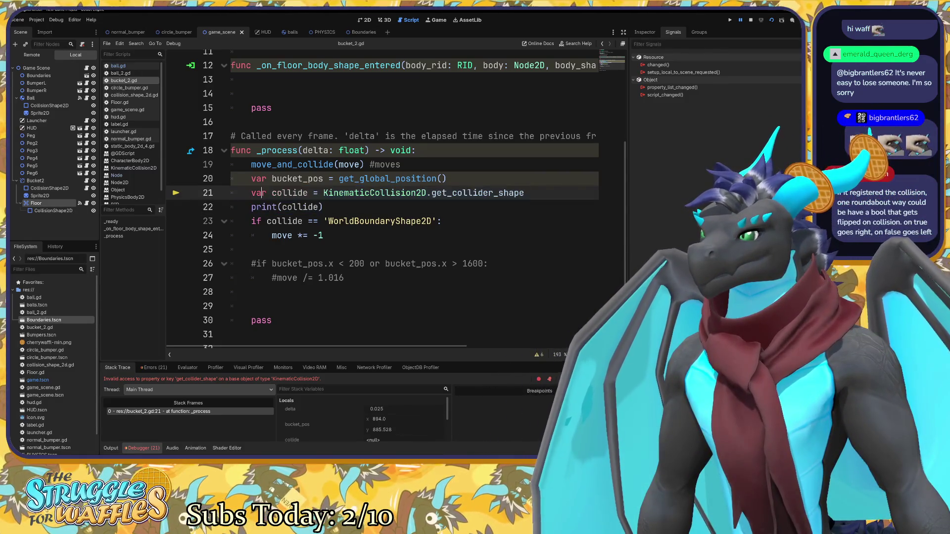
{"action": "left_click_drag", "start_coordinate": [251, 193], "coordinate": [319, 192]}
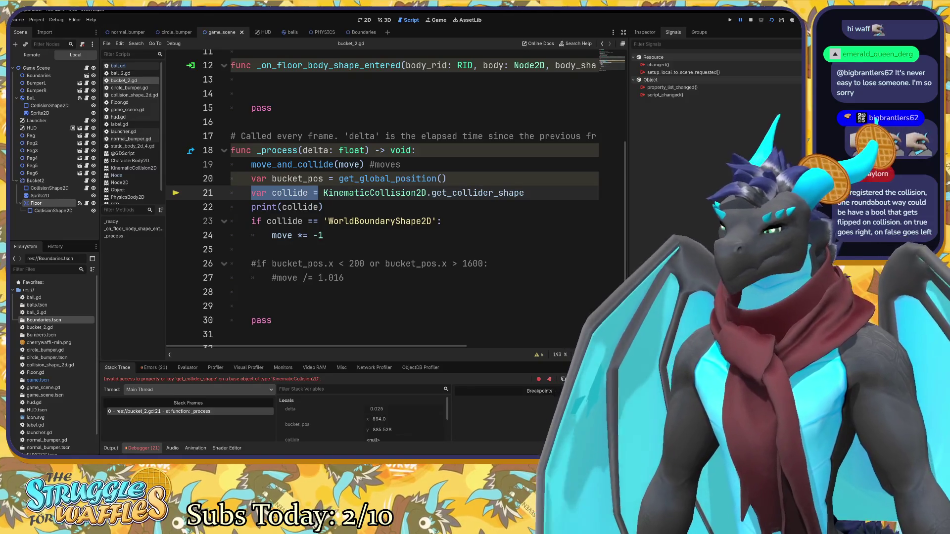
{"action": "type", "text": "if"}
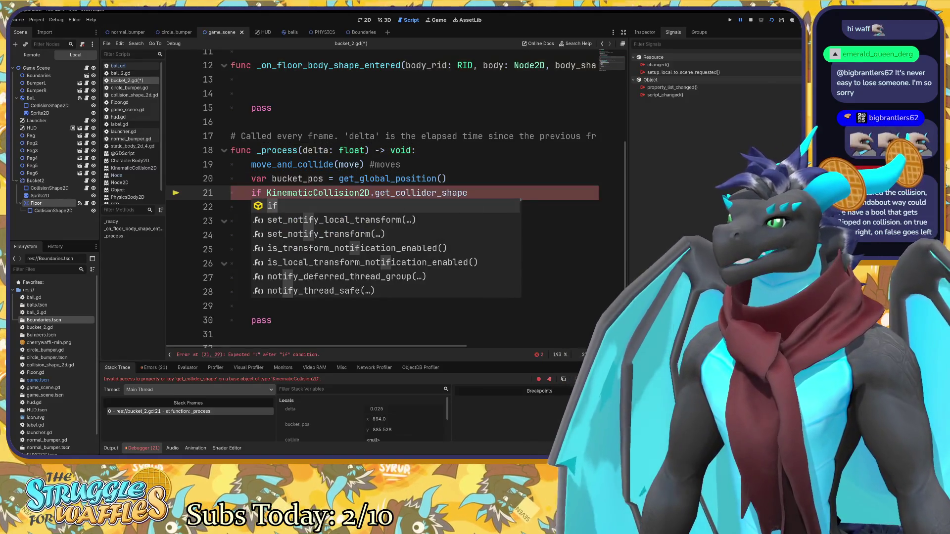
{"action": "key", "text": "Escape"}
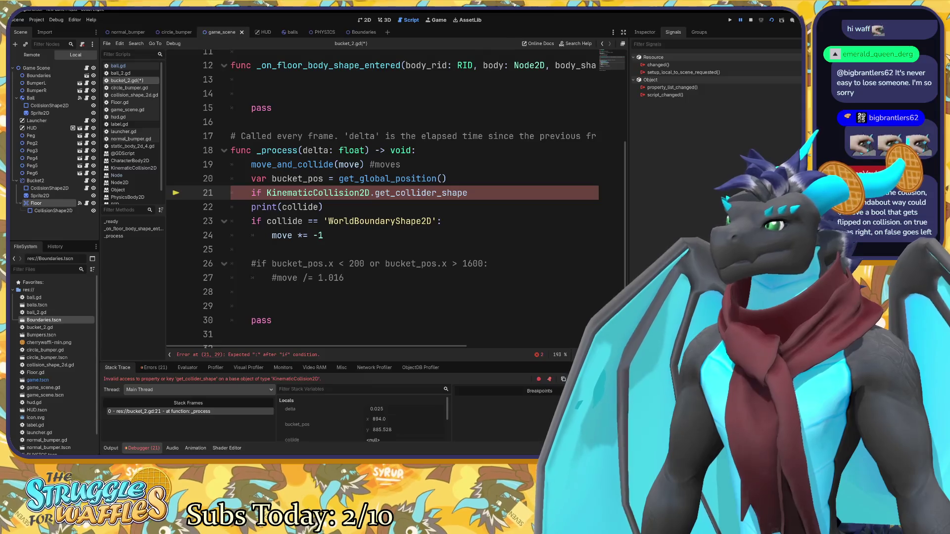
Look over the debugger error message, then switch to the Godot documentation in the browser.
{"action": "left_click_drag", "start_coordinate": [167, 379], "coordinate": [261, 379]}
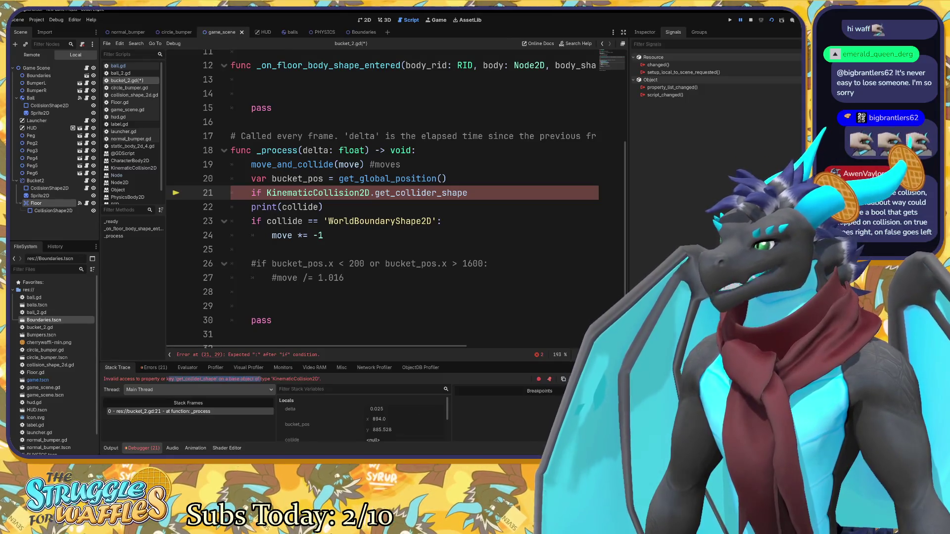
{"action": "left_click", "coordinate": [266, 381]}
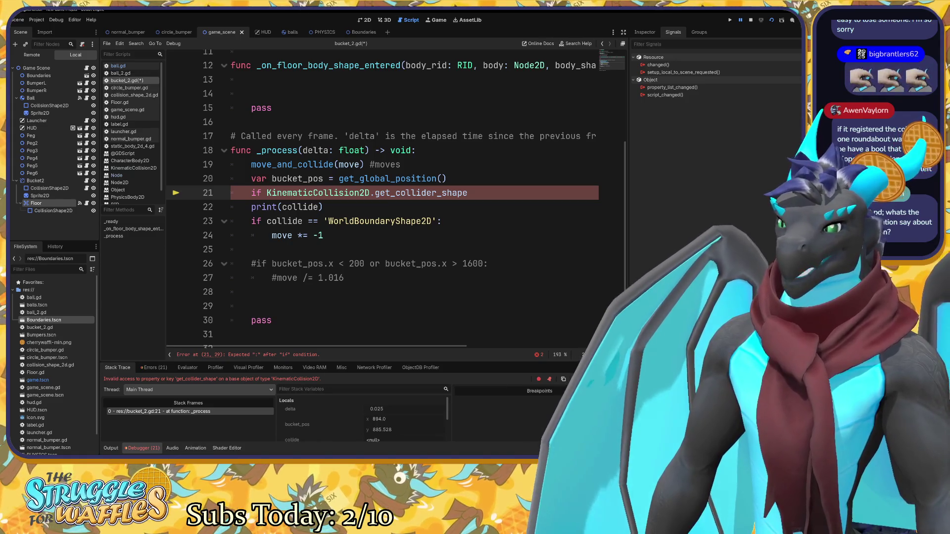
{"action": "key", "text": "alt+Tab"}
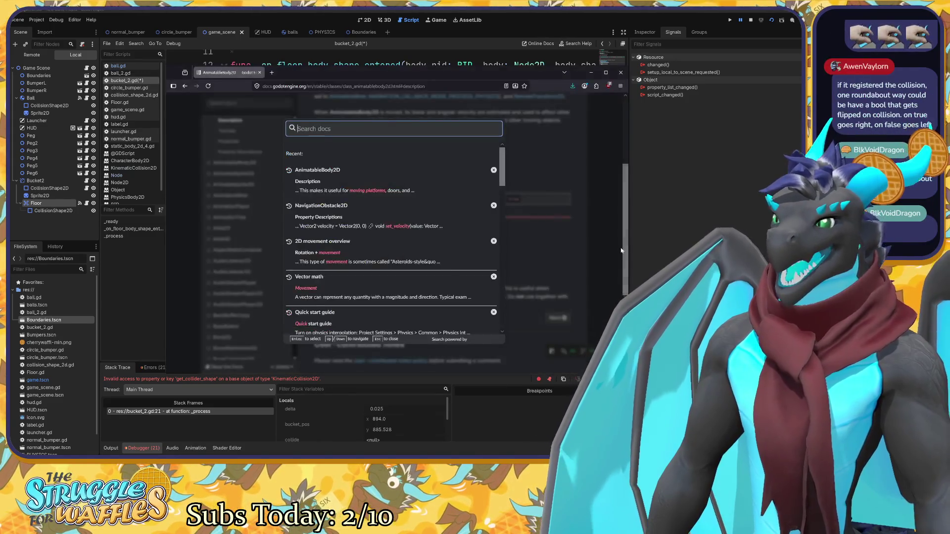
{"action": "left_click", "coordinate": [363, 102]}
{"action": "left_click_drag", "start_coordinate": [392, 71], "coordinate": [367, 83]}
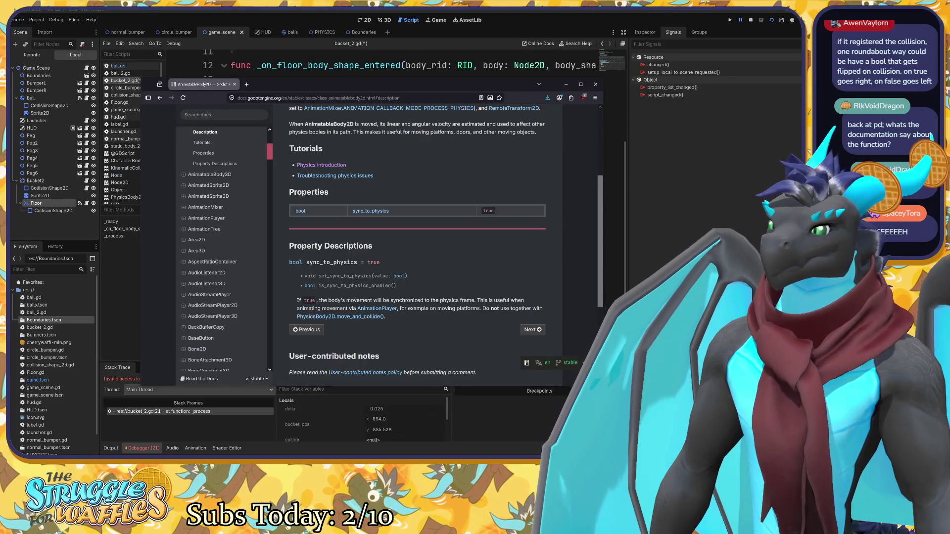
{"action": "key", "text": "alt+Tab"}
{"action": "scroll", "coordinate": [396, 198], "scroll_direction": "up", "scroll_amount": 3}
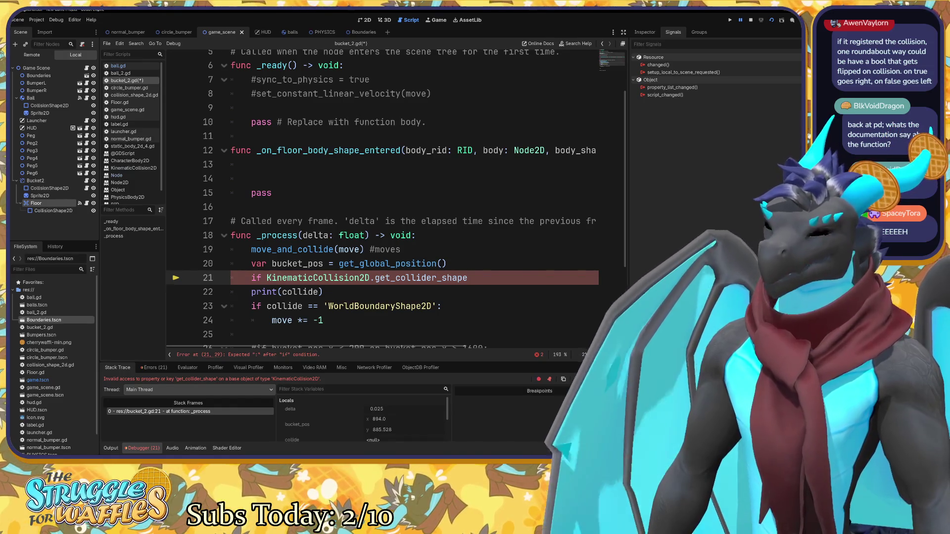
Review the debugger error and rework the parentheses after get_collider_shape on line 21.
{"action": "mouse_move", "coordinate": [411, 278]}
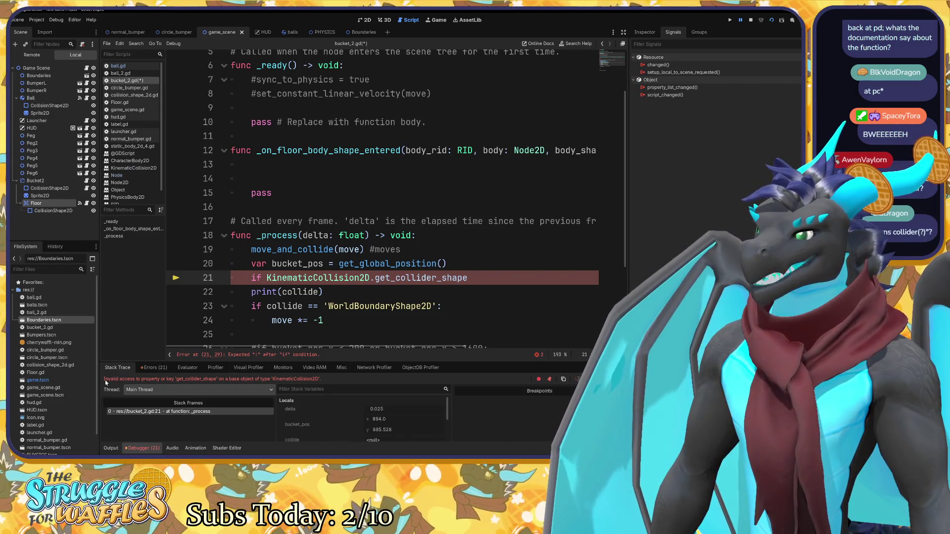
{"action": "left_click_drag", "start_coordinate": [116, 379], "coordinate": [153, 379]}
{"action": "left_click", "coordinate": [159, 379]}
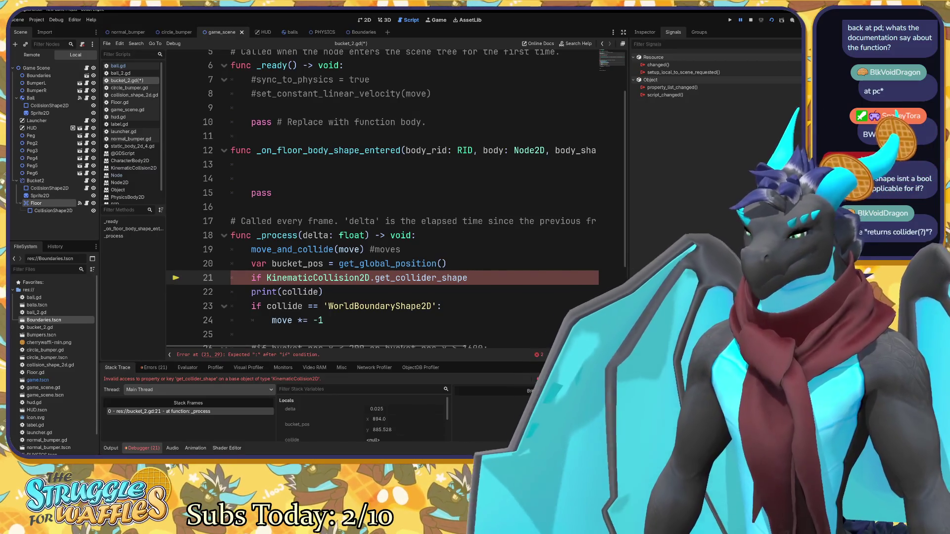
{"action": "type", "text": "()"}
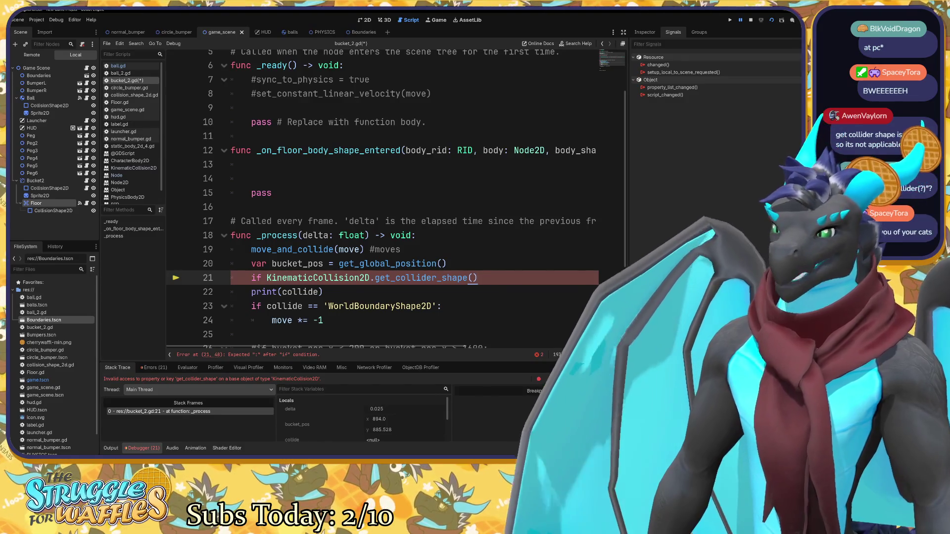
{"action": "key", "text": "BackSpace"}
{"action": "key", "text": "BackSpace"}
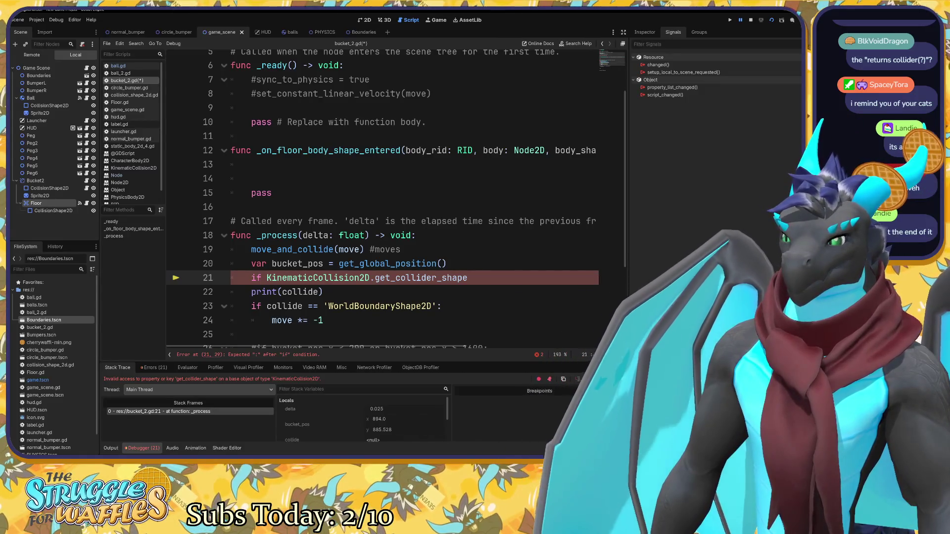
{"action": "type", "text": "("}
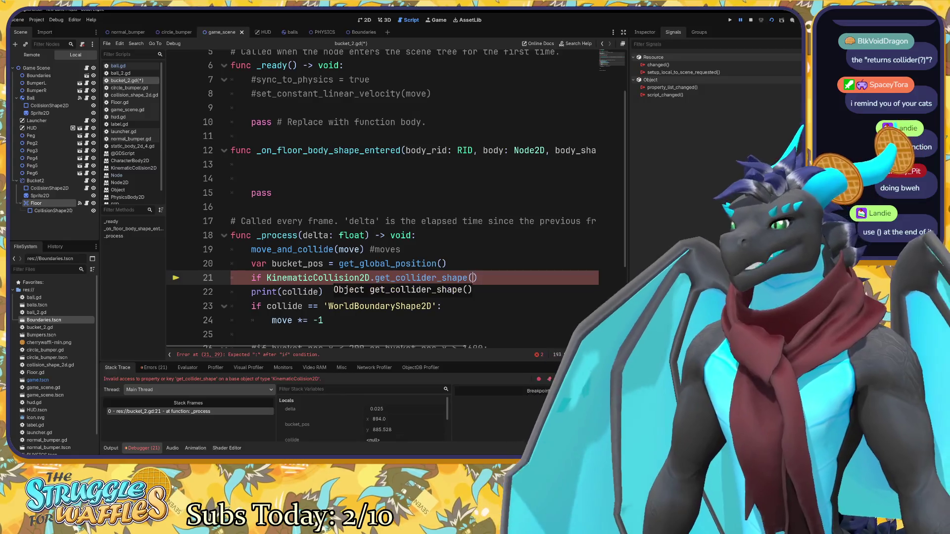
{"action": "left_click", "coordinate": [323, 320]}
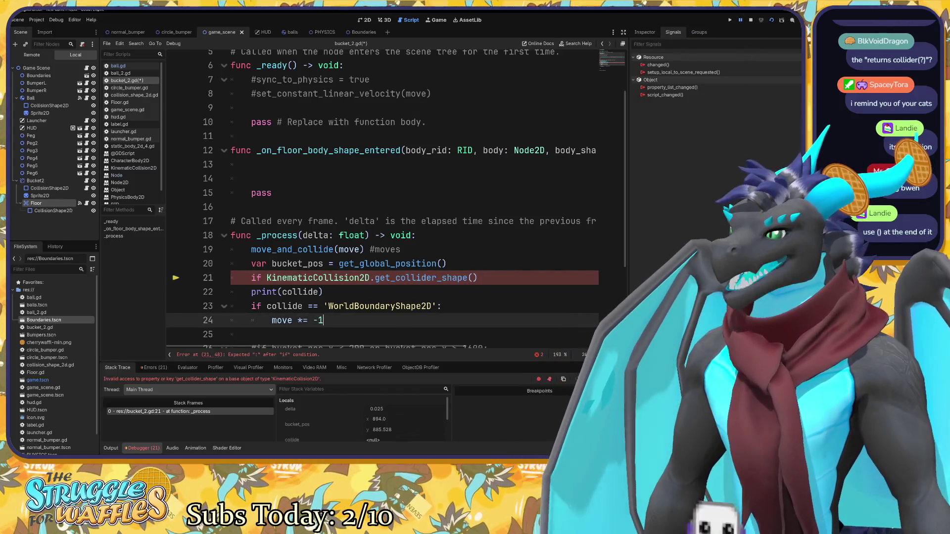
{"action": "key", "text": "Up"}
{"action": "key", "text": "Up"}
{"action": "key", "text": "Up"}
{"action": "key", "text": "End"}
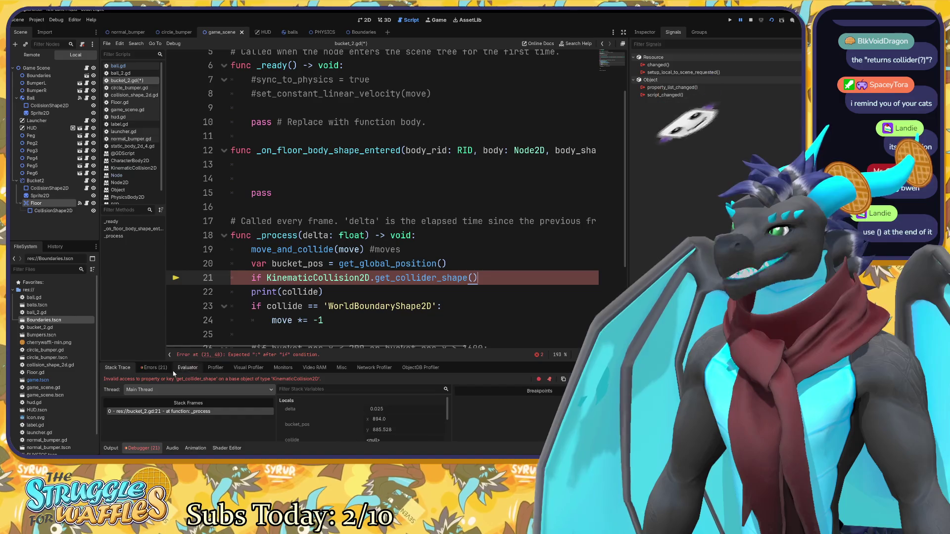
Select the runtime error, list script errors, delete line 21's '()', and show the parse errors.
{"action": "left_click_drag", "start_coordinate": [119, 379], "coordinate": [321, 379]}
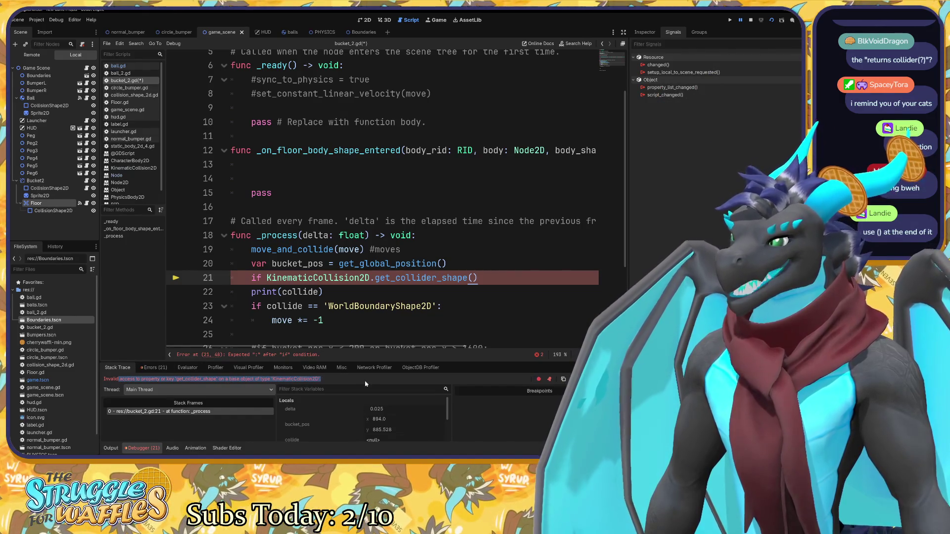
{"action": "left_click", "coordinate": [347, 382]}
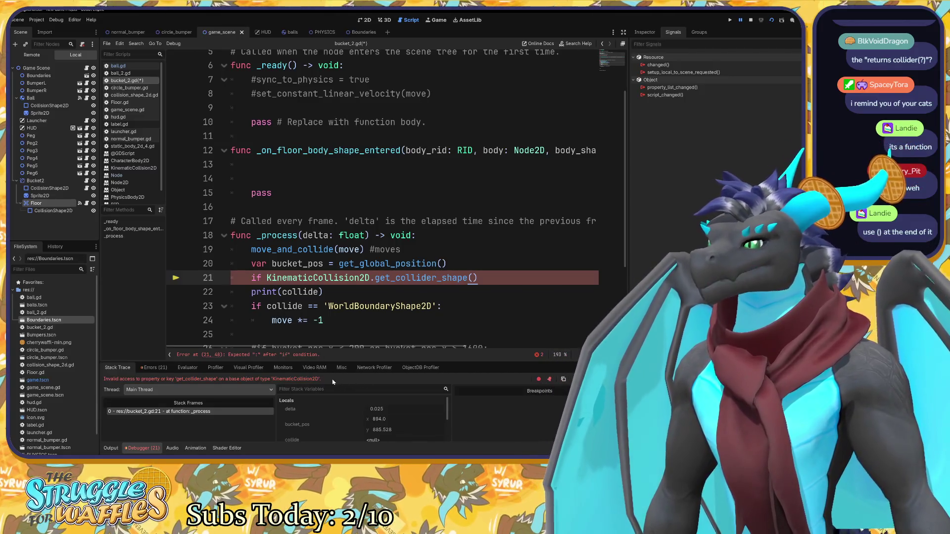
{"action": "left_click_drag", "start_coordinate": [322, 379], "coordinate": [102, 379]}
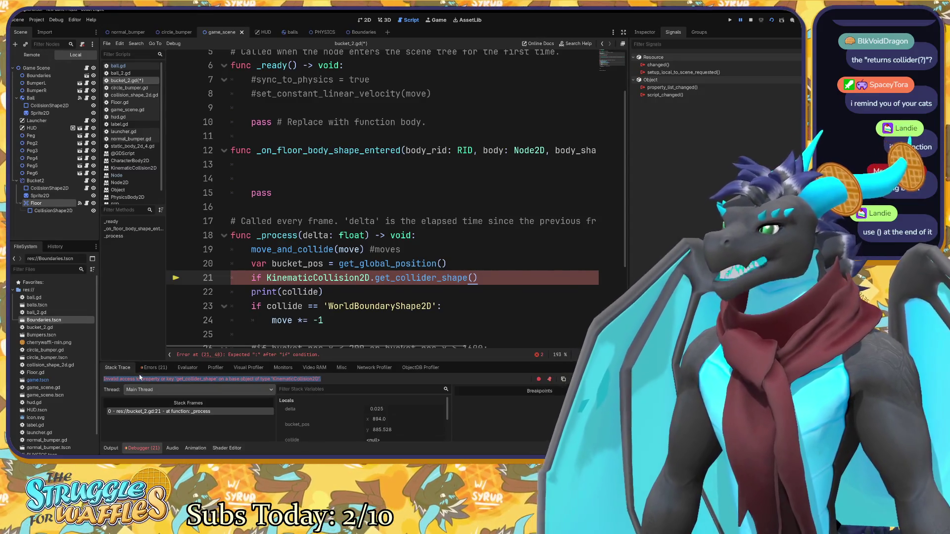
{"action": "left_click", "coordinate": [154, 367]}
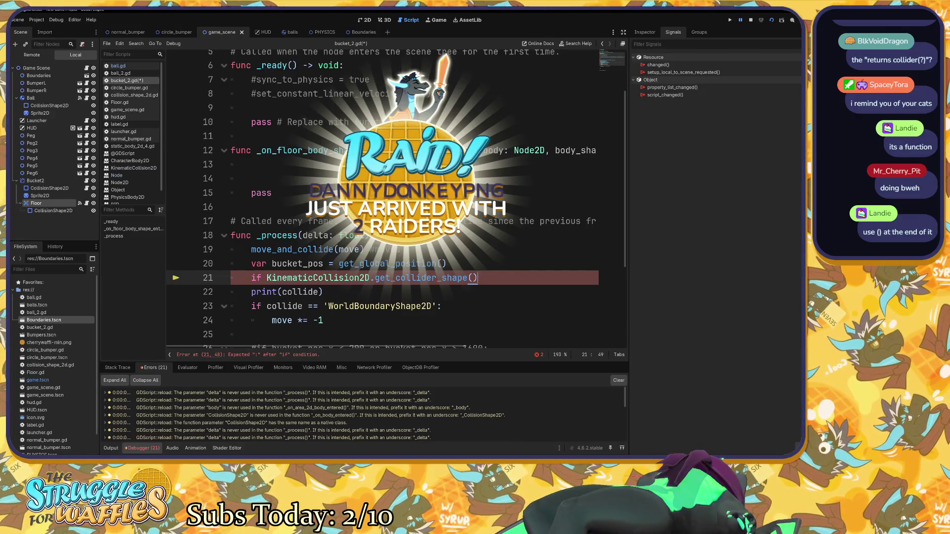
{"action": "key", "text": "BackSpace"}
{"action": "key", "text": "BackSpace"}
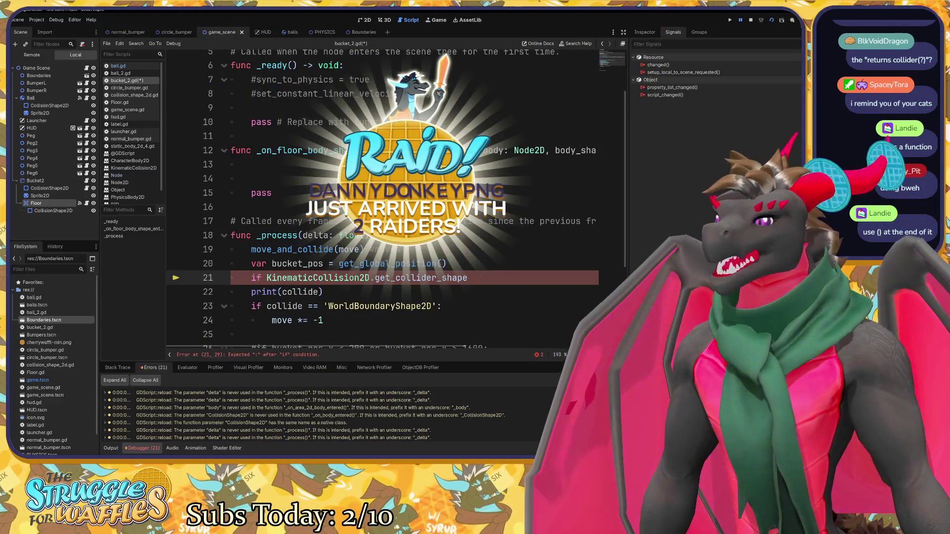
{"action": "type", "text": ":"}
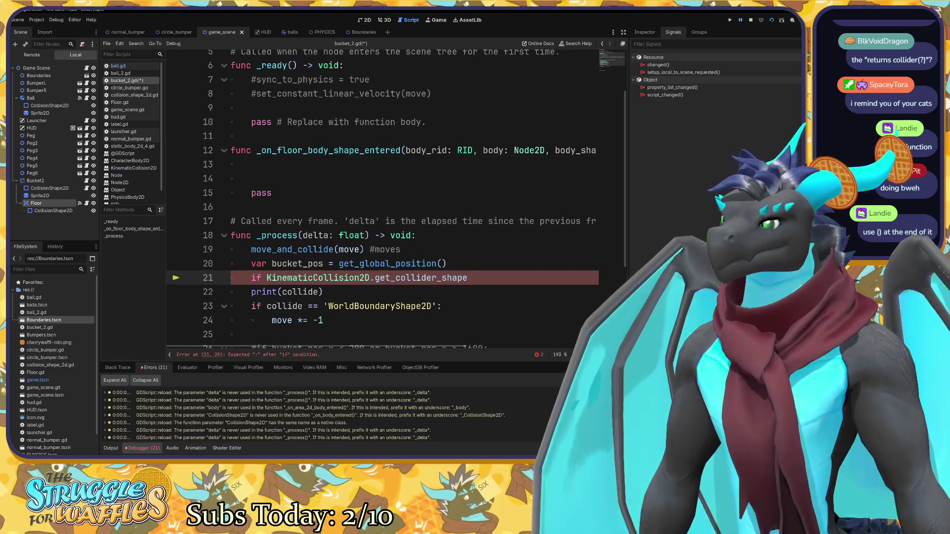
{"action": "left_click", "coordinate": [119, 368]}
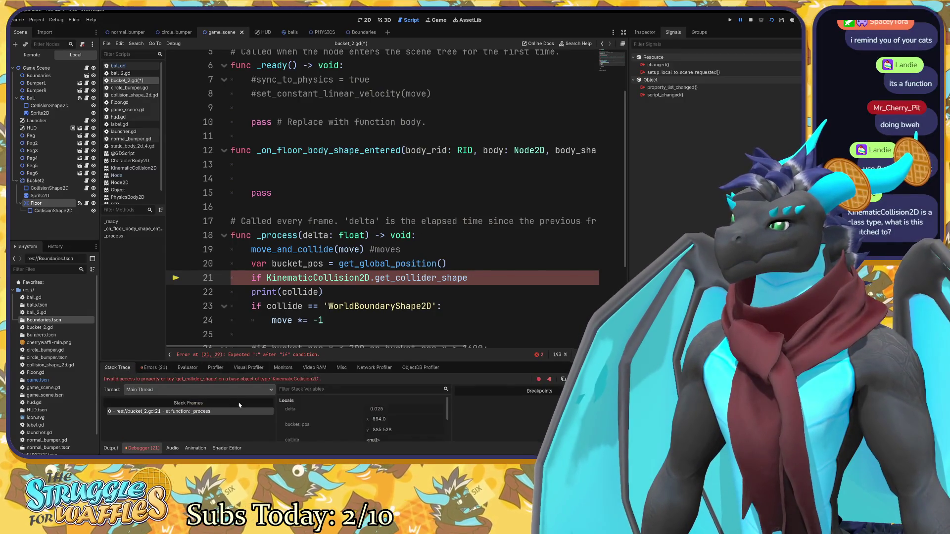
{"action": "left_click", "coordinate": [536, 354]}
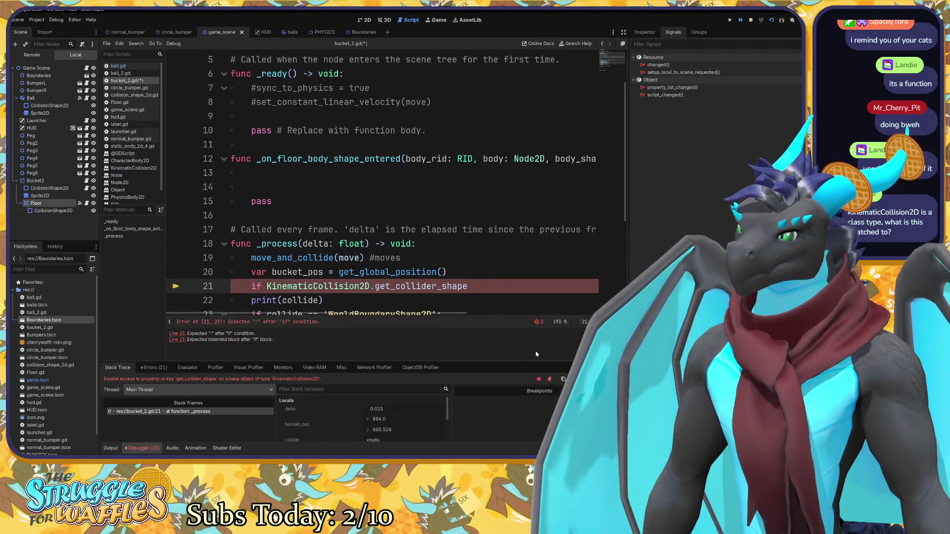
Switch from bucket_2.gd to the game scene's 2D view with Ctrl+F1 and pan it.
{"action": "scroll", "coordinate": [396, 183], "scroll_direction": "down", "scroll_amount": 3}
{"action": "scroll", "coordinate": [396, 183], "scroll_direction": "up", "scroll_amount": 3}
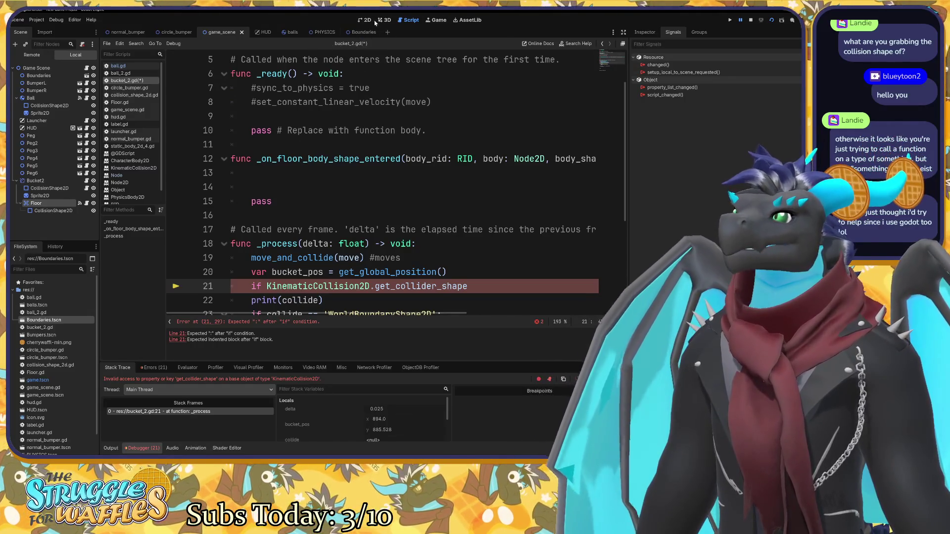
{"action": "key", "text": "ctrl+F1"}
{"action": "mouse_move", "coordinate": [505, 220]}
{"action": "left_mouse_down"}
{"action": "mouse_move", "coordinate": [386, 239]}
{"action": "mouse_move", "coordinate": [316, 227]}
{"action": "mouse_move", "coordinate": [394, 233]}
{"action": "left_mouse_up"}
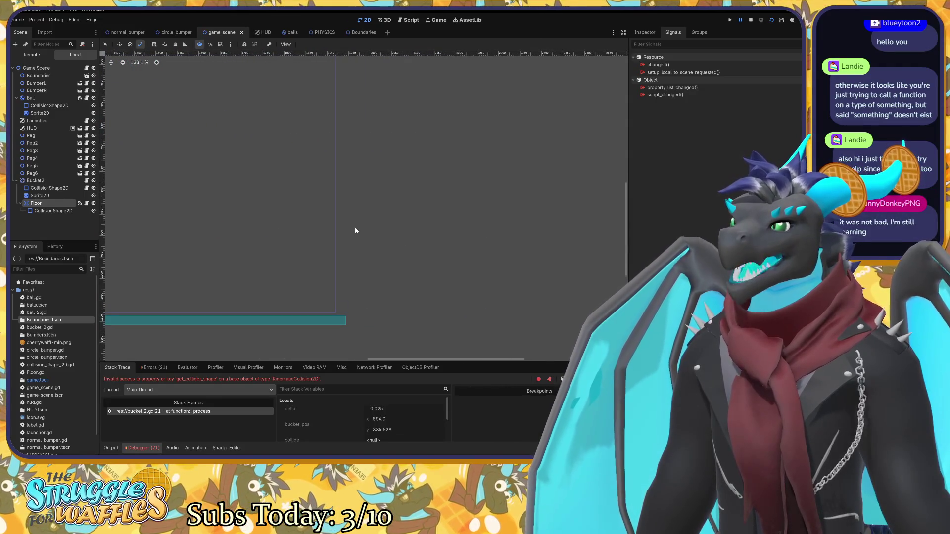
Zoom over the game scene's bumpers and floor, then open the Floor node's Floor.gd script.
{"action": "scroll", "coordinate": [355, 231], "scroll_direction": "down", "scroll_amount": 5}
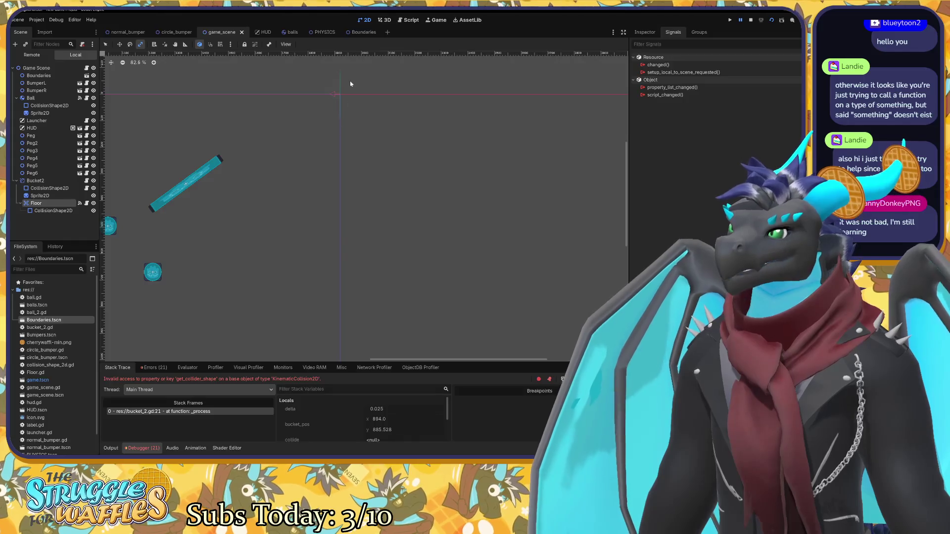
{"action": "scroll", "coordinate": [320, 210], "scroll_direction": "down", "scroll_amount": 5}
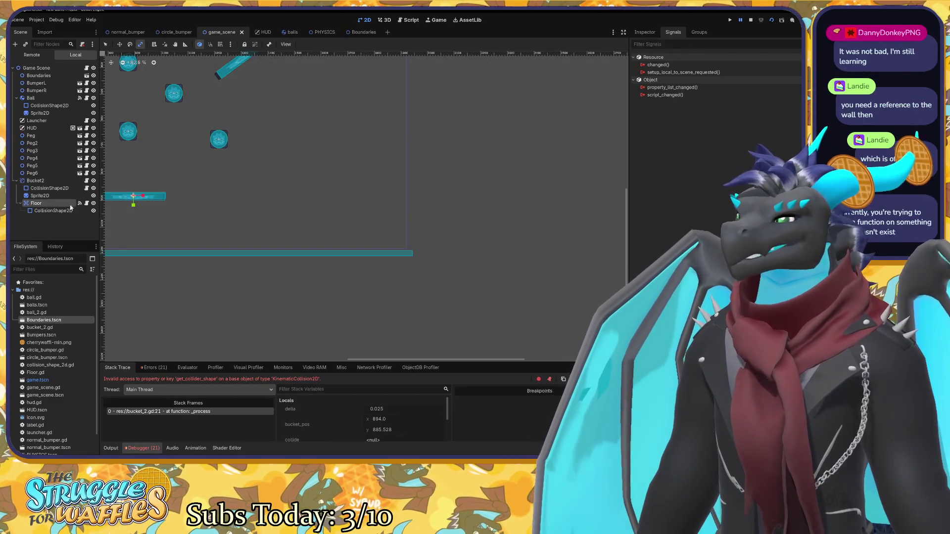
{"action": "left_click", "coordinate": [87, 204]}
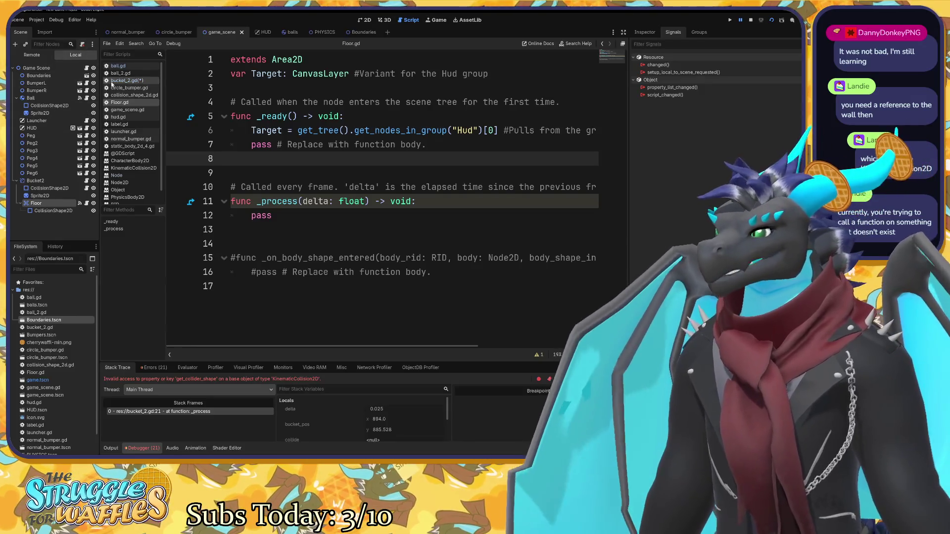
Return to bucket_2.gd, scroll to line 21's flagged if condition, and select the Boundaries node.
{"action": "left_click", "coordinate": [127, 80]}
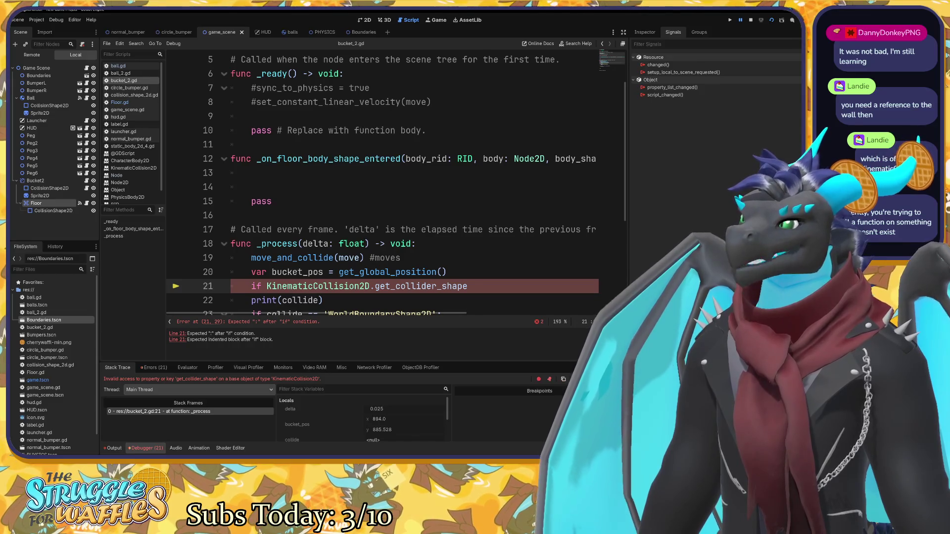
{"action": "scroll", "coordinate": [395, 187], "scroll_direction": "down", "scroll_amount": 2}
{"action": "scroll", "coordinate": [396, 188], "scroll_direction": "up", "scroll_amount": 3}
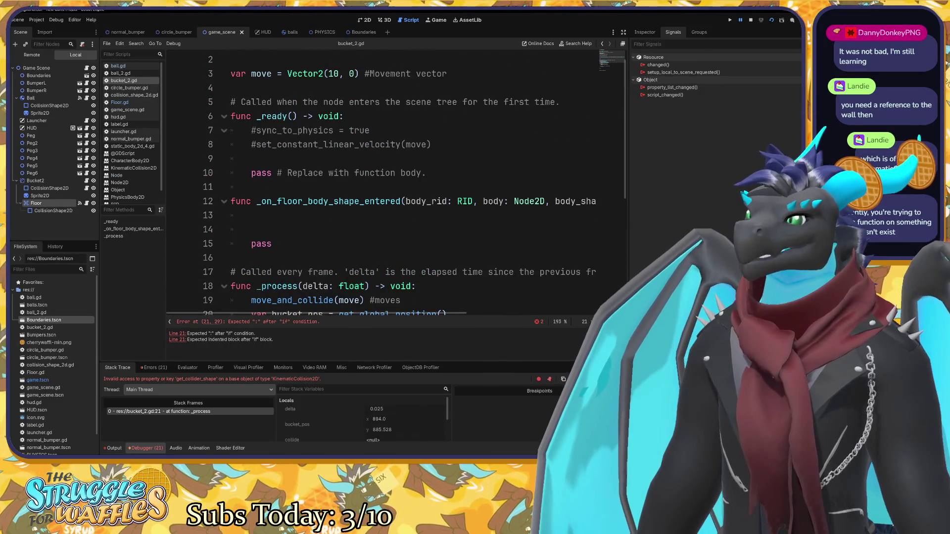
{"action": "scroll", "coordinate": [396, 188], "scroll_direction": "down", "scroll_amount": 3}
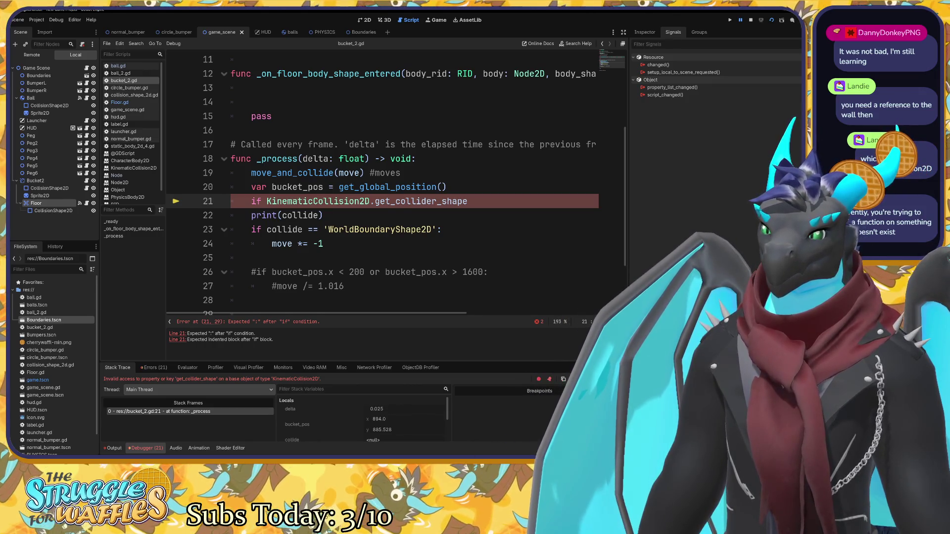
{"action": "scroll", "coordinate": [396, 183], "scroll_direction": "up", "scroll_amount": 3}
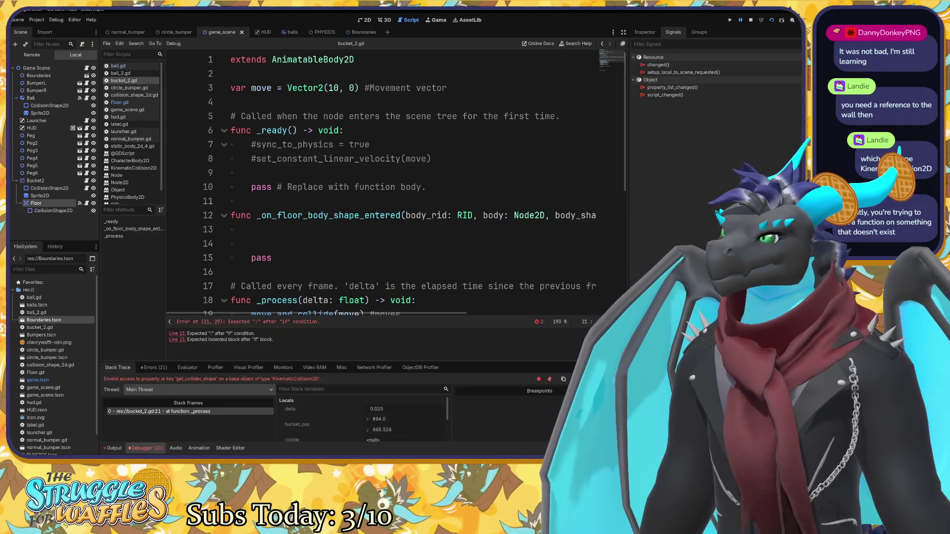
{"action": "scroll", "coordinate": [396, 183], "scroll_direction": "down", "scroll_amount": 4}
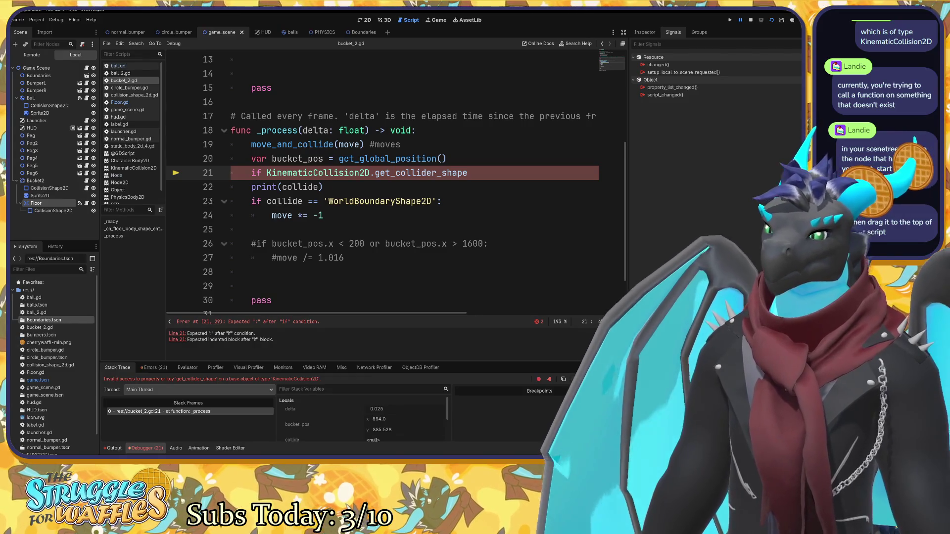
{"action": "left_click", "coordinate": [39, 76]}
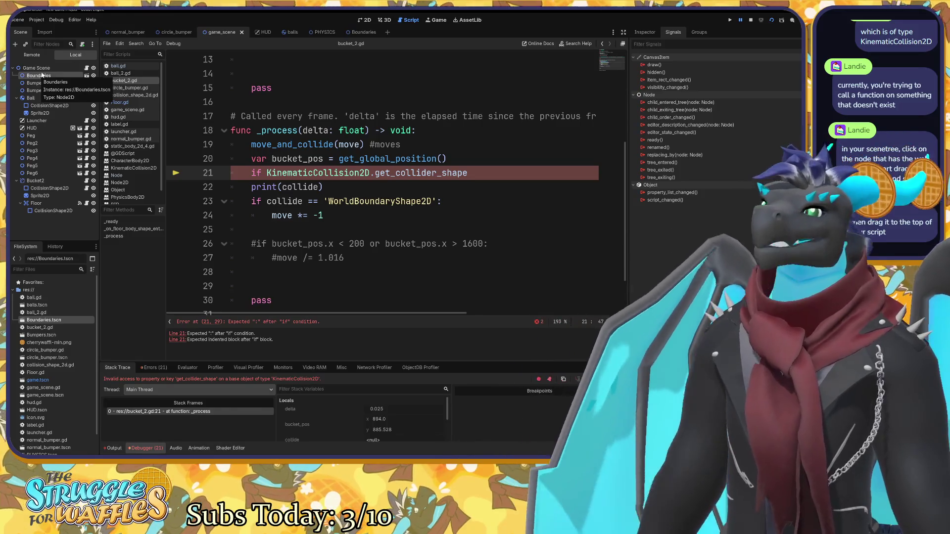
Open the Boundaries scene in 2D to inspect its walls, then return to game_scene.
{"action": "left_click", "coordinate": [354, 32]}
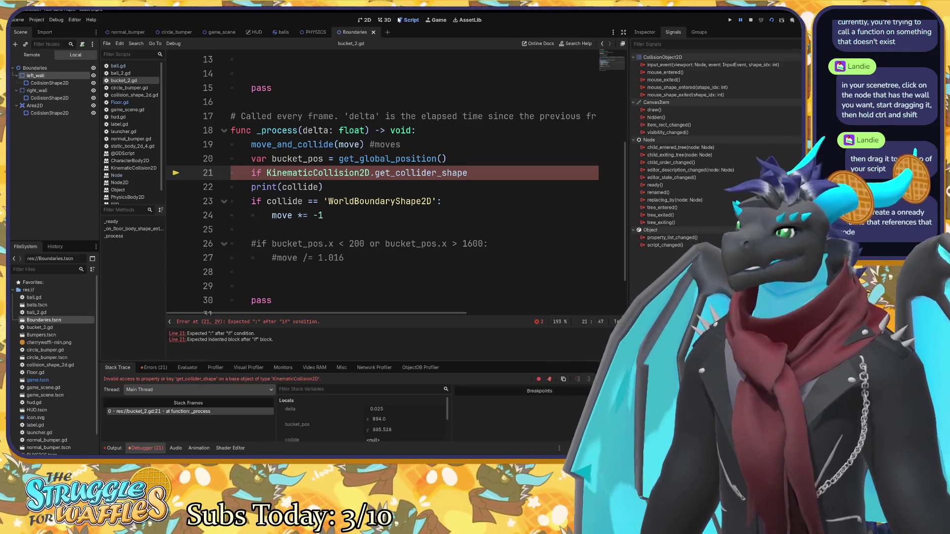
{"action": "left_click", "coordinate": [368, 21]}
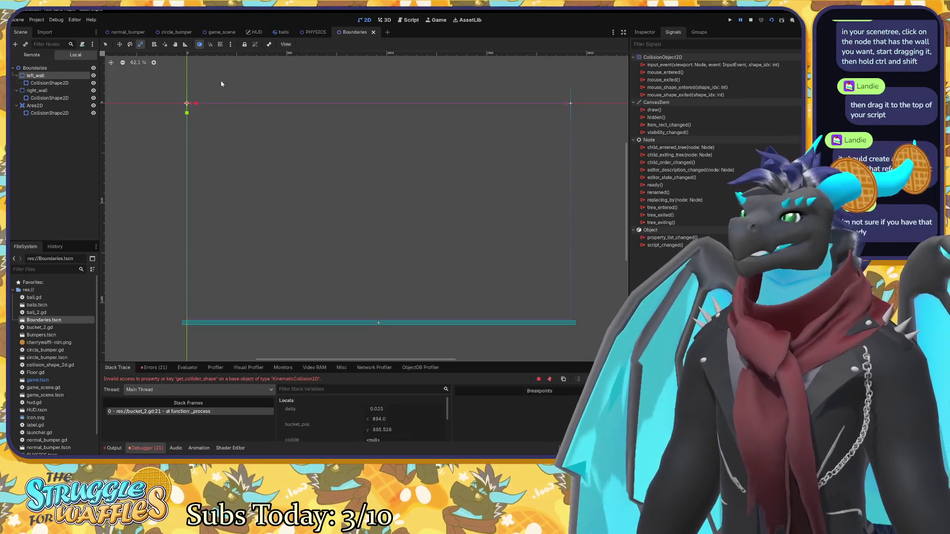
{"action": "left_click", "coordinate": [212, 33]}
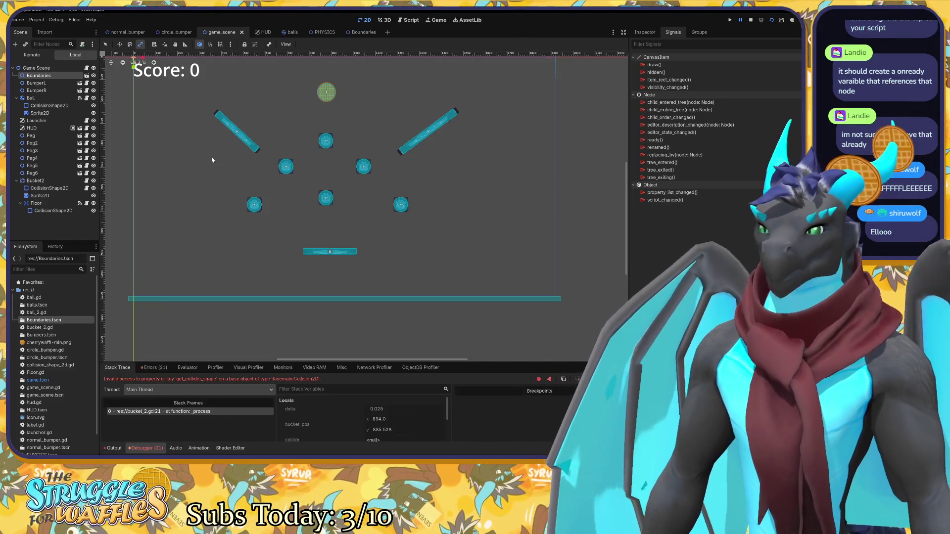
Check the global Groups tab listing Hud, then open Floor.gd from the Floor node.
{"action": "left_click", "coordinate": [699, 32]}
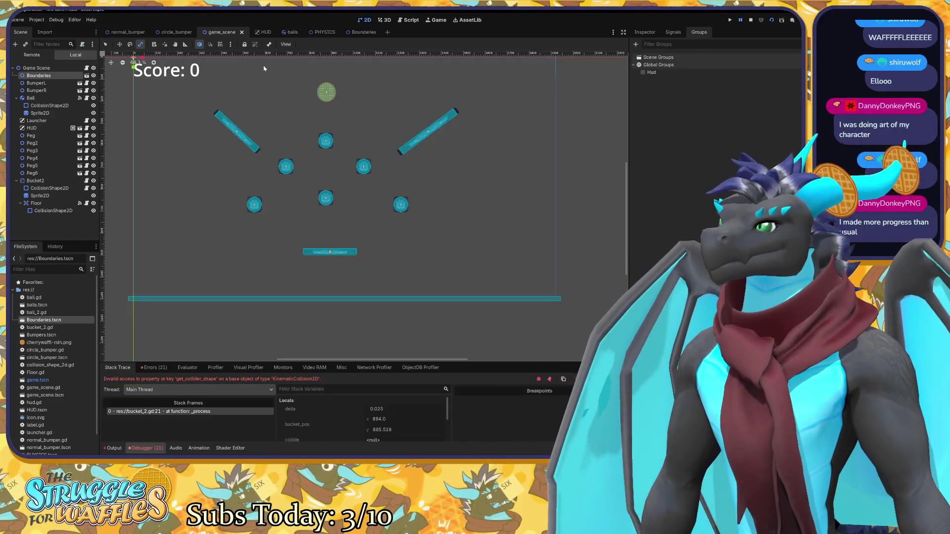
{"action": "left_click", "coordinate": [79, 204]}
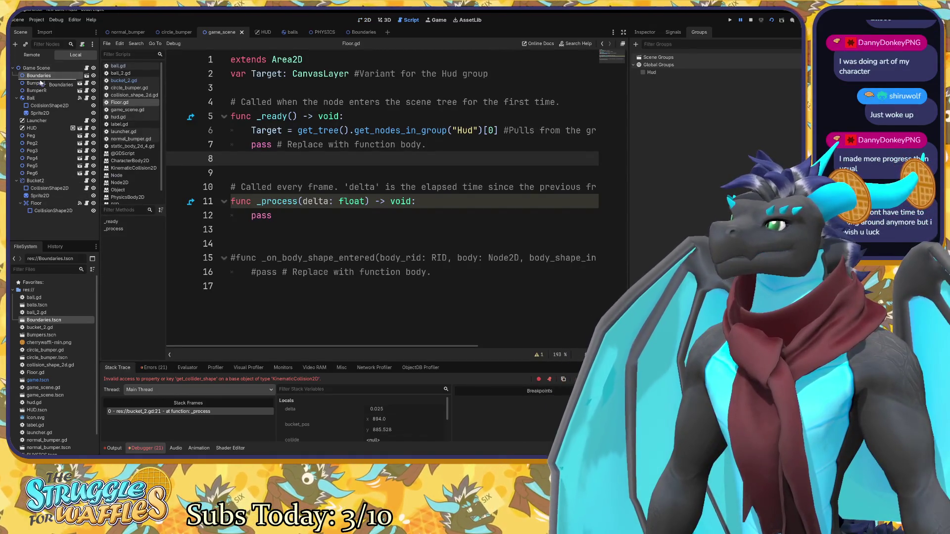
{"action": "mouse_move", "coordinate": [30, 78]}
{"action": "left_mouse_down"}
{"action": "mouse_move", "coordinate": [211, 121]}
{"action": "mouse_move", "coordinate": [247, 91]}
{"action": "mouse_move", "coordinate": [266, 92]}
{"action": "mouse_move", "coordinate": [273, 58]}
{"action": "mouse_move", "coordinate": [281, 82]}
{"action": "mouse_move", "coordinate": [270, 117]}
{"action": "mouse_move", "coordinate": [128, 82]}
{"action": "mouse_move", "coordinate": [50, 77]}
{"action": "left_mouse_up"}
{"action": "left_click", "coordinate": [121, 81]}
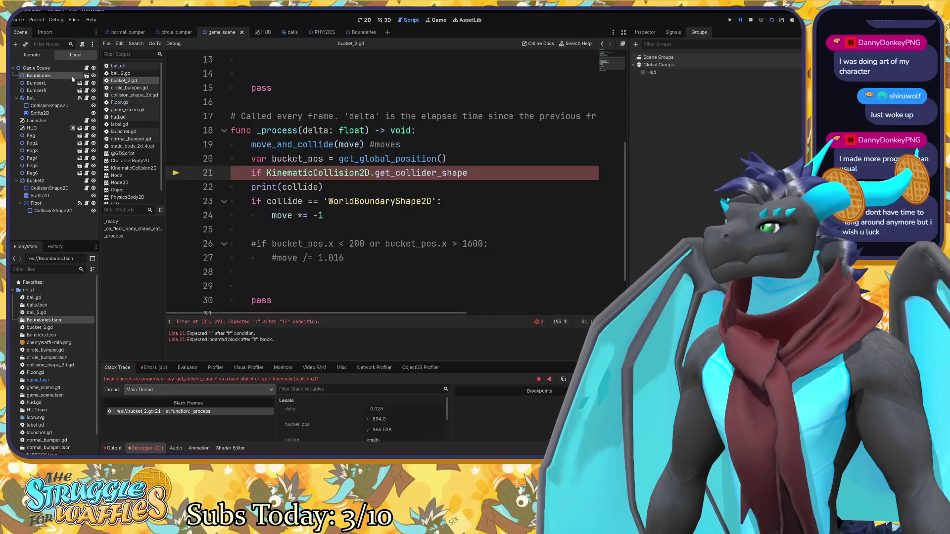
{"action": "scroll", "coordinate": [381, 188], "scroll_direction": "up", "scroll_amount": 4}
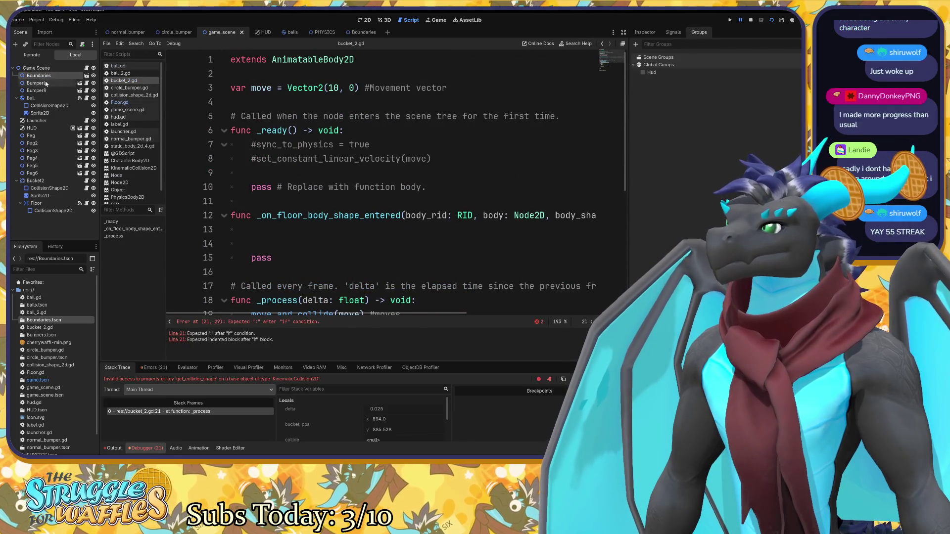
{"action": "left_click_drag", "start_coordinate": [49, 78], "coordinate": [220, 88]}
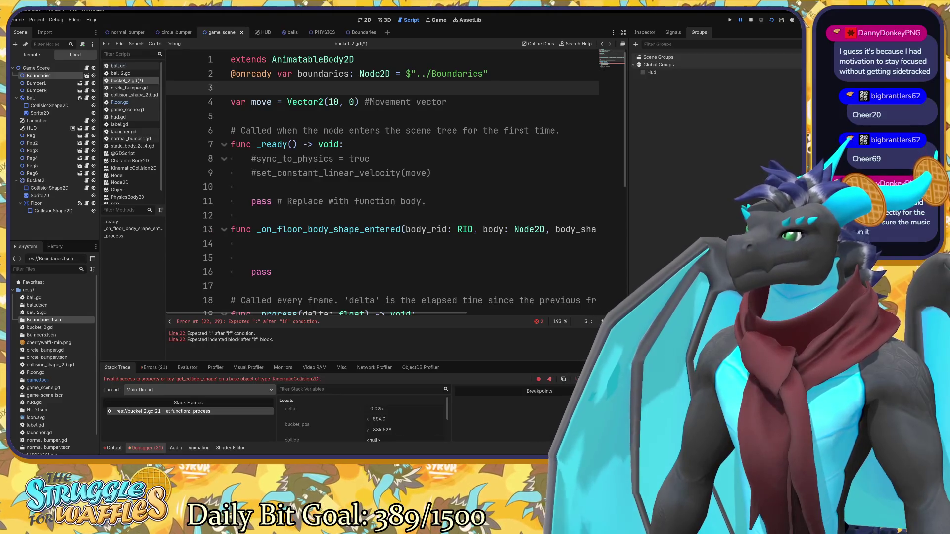
{"action": "left_click", "coordinate": [330, 74]}
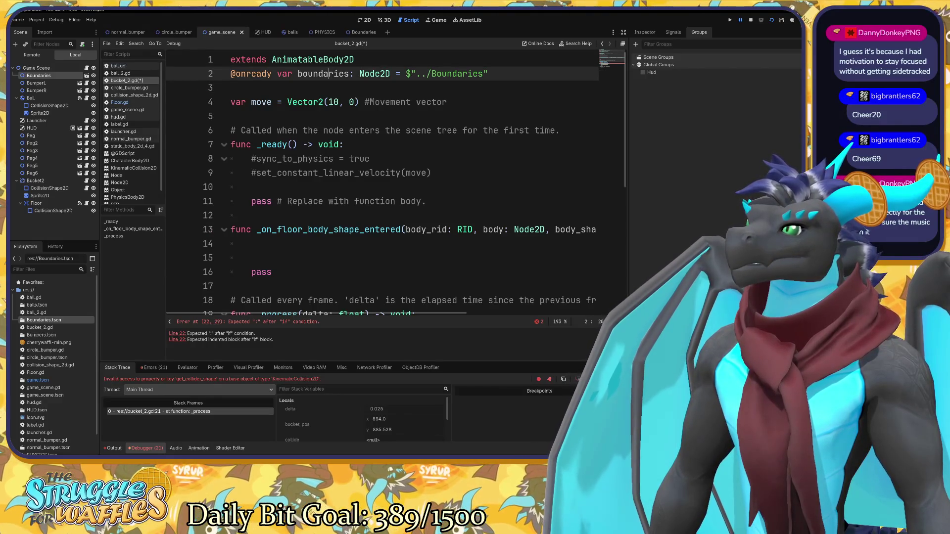
{"action": "left_click", "coordinate": [230, 88]}
{"action": "left_click", "coordinate": [415, 73]}
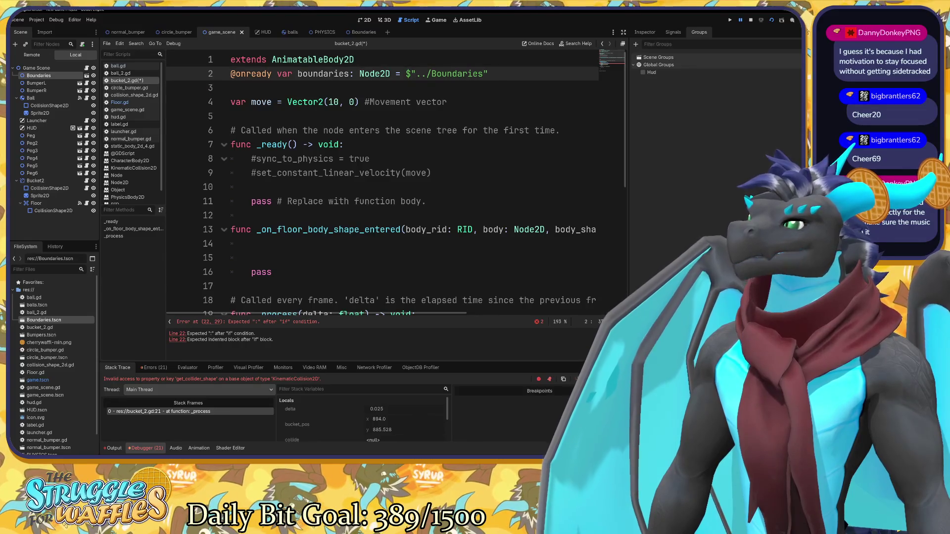
{"action": "left_click", "coordinate": [167, 33]}
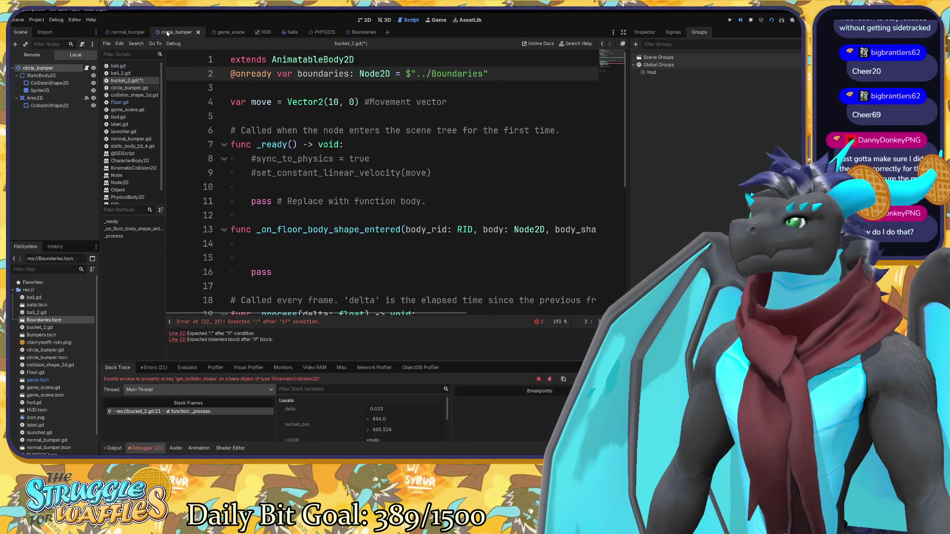
{"action": "left_click", "coordinate": [224, 32]}
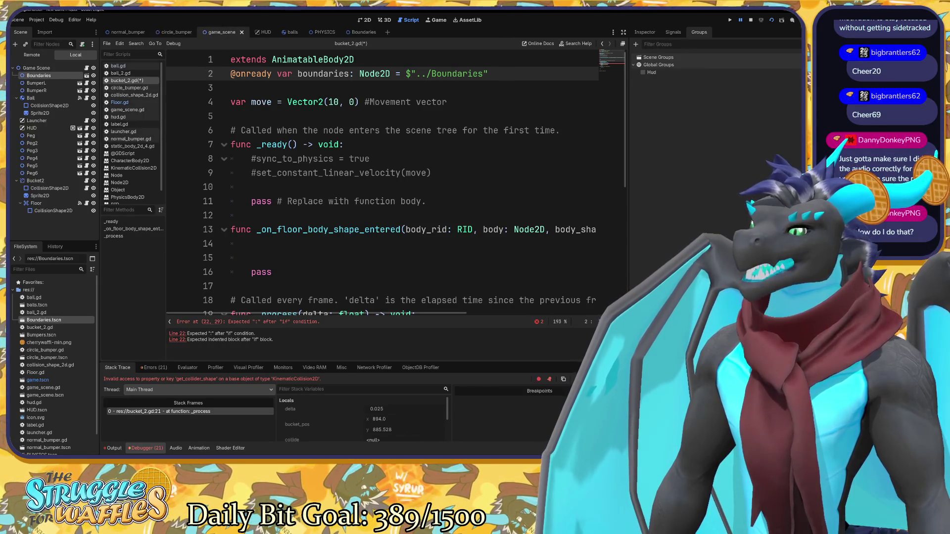